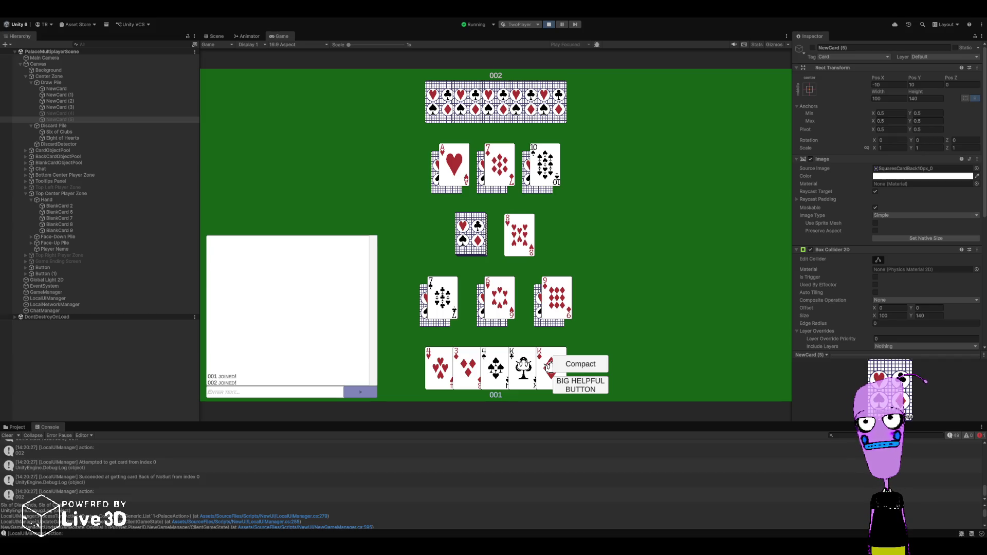
- Play the King of Clubs and King of Diamonds from player 001's hand onto the discard pile
right_click(524, 366)
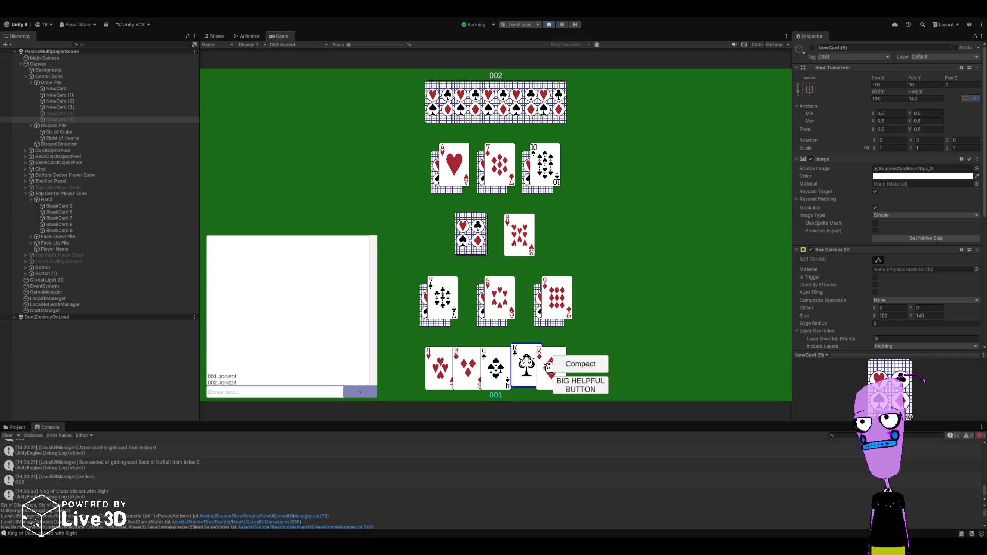
right_click(546, 362)
click(528, 363)
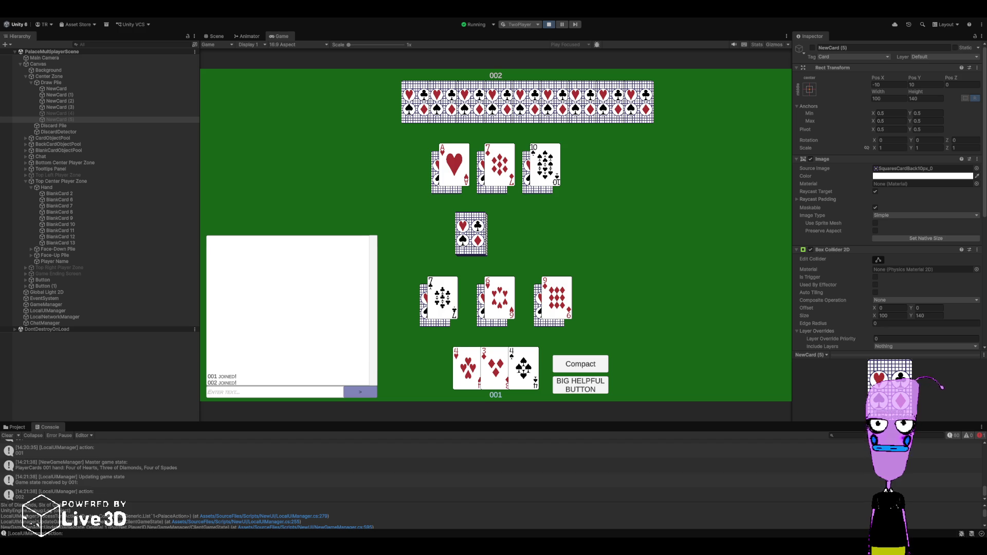
- Try playing the Three of Diamonds and Four of Spades, both refused, then advance to a fresh deal
click(494, 368)
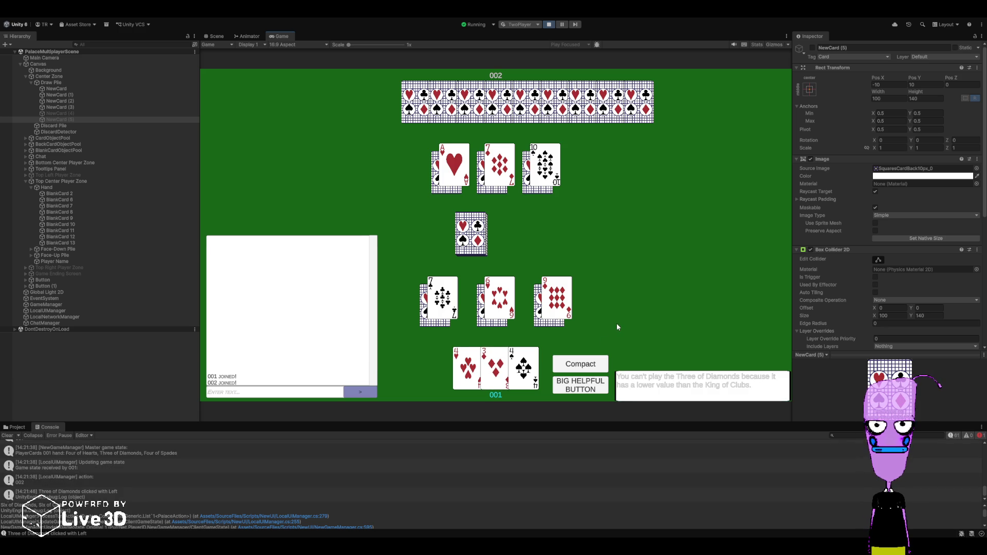
click(78, 125)
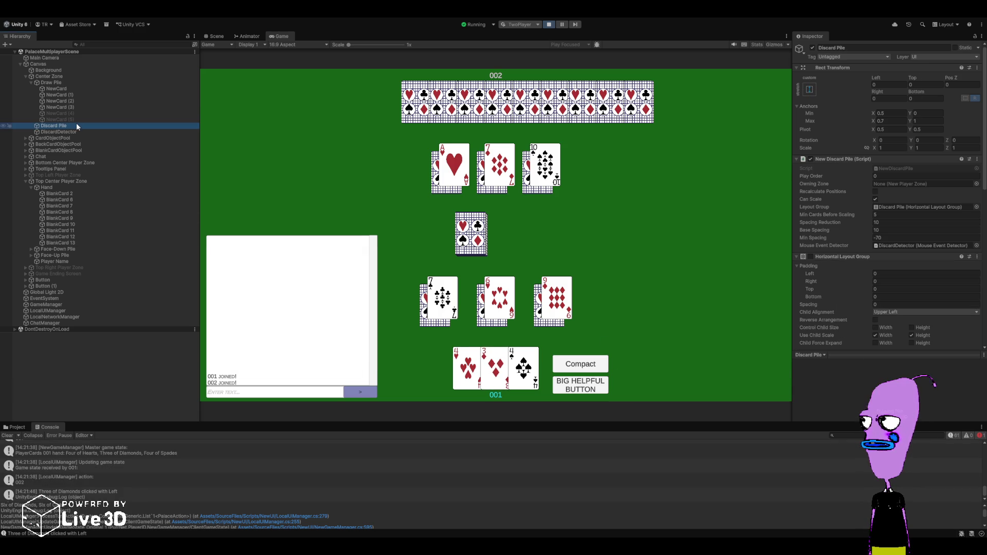
click(493, 369)
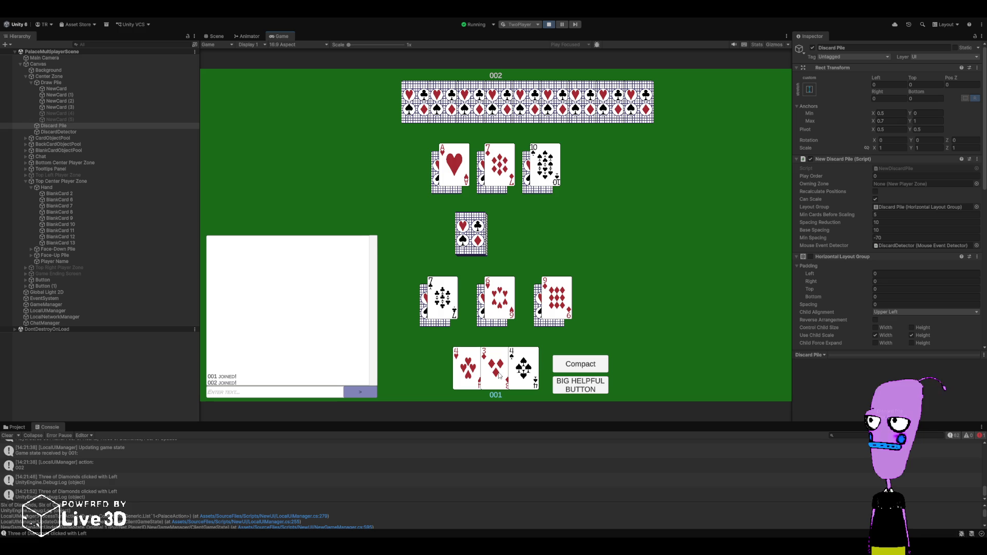
click(516, 378)
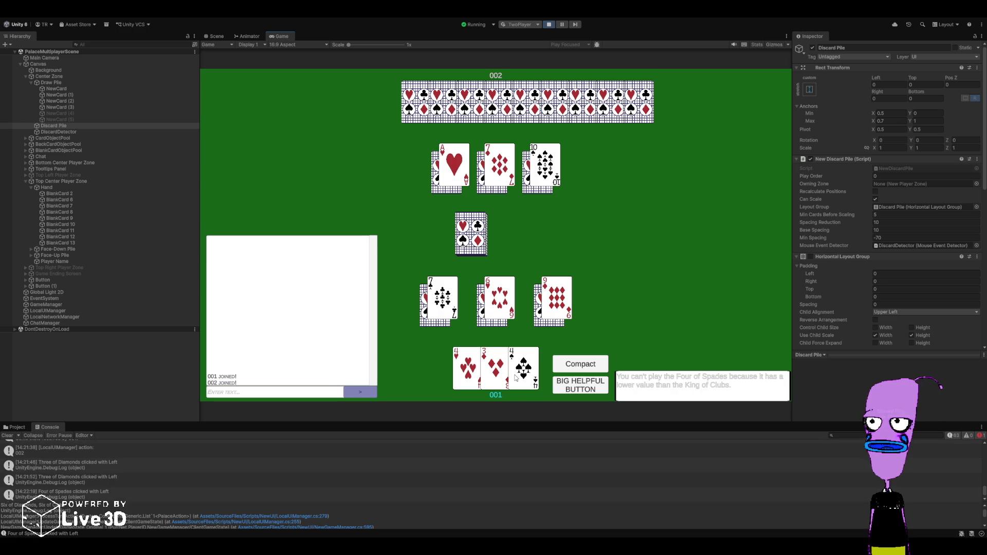
click(580, 389)
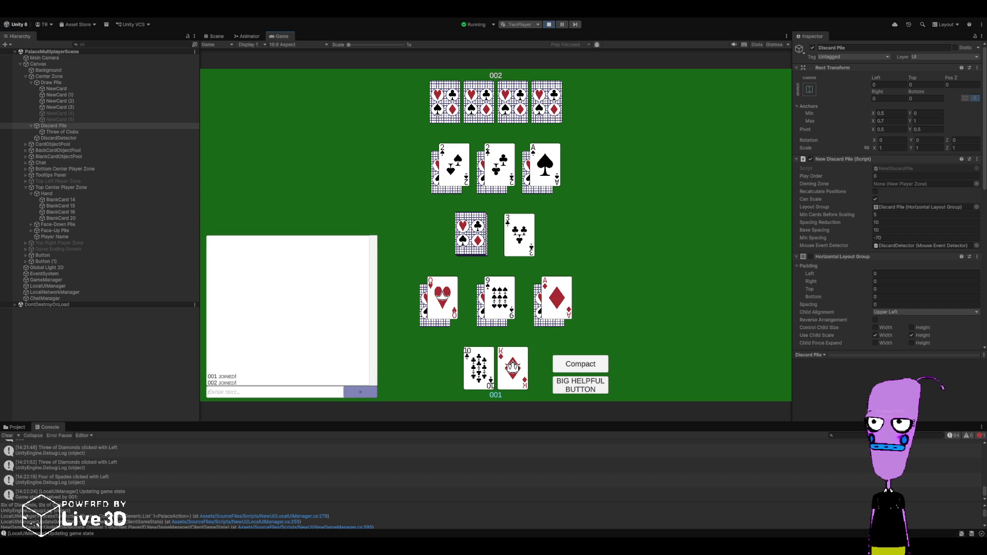
- Redeal, inspect card objects in CardObjectPool, then stop Play mode and switch to Rider
click(604, 390)
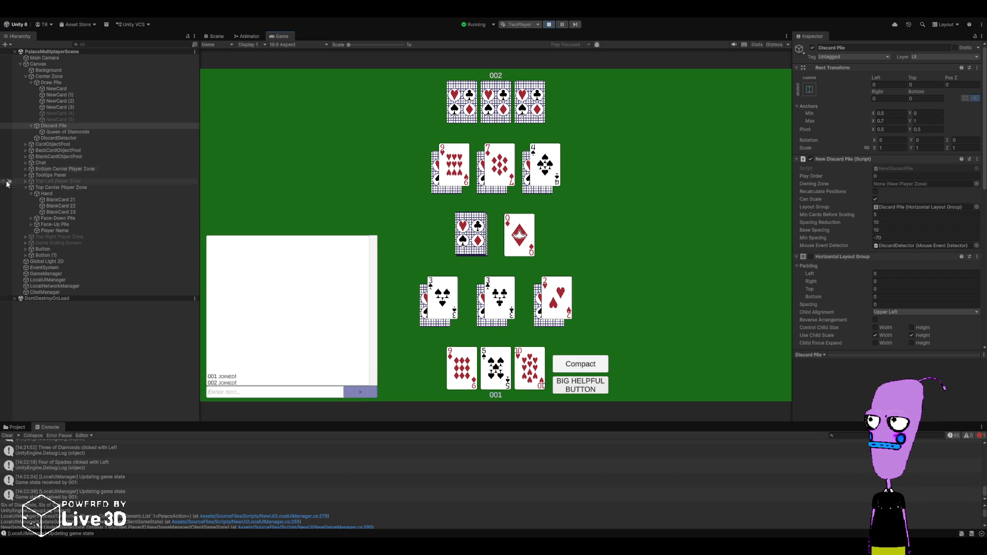
click(26, 144)
click(61, 162)
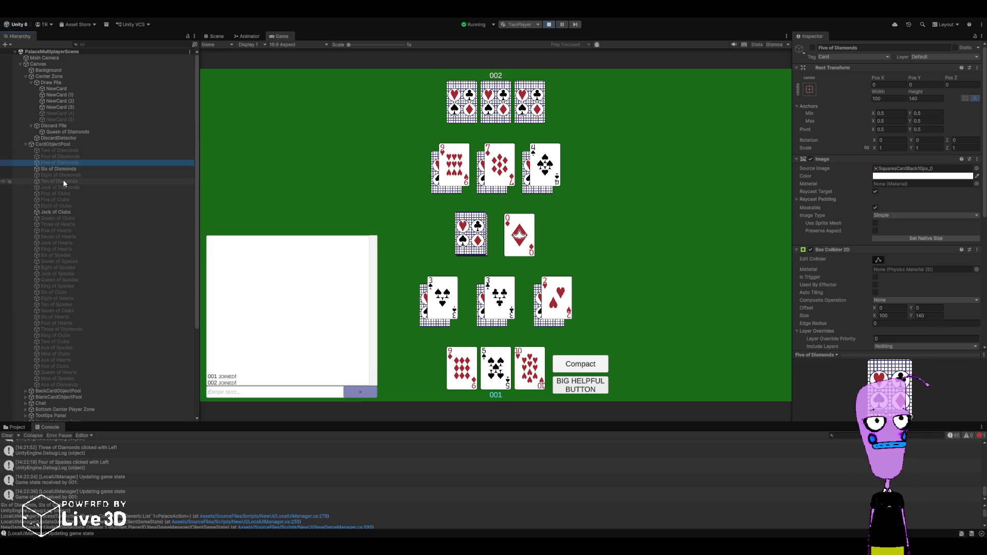
click(65, 224)
click(73, 247)
click(74, 211)
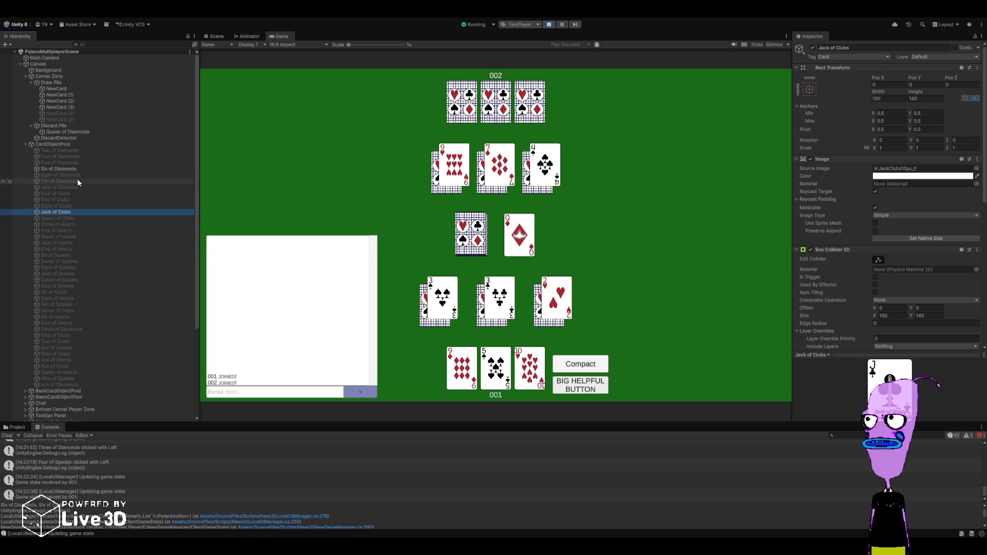
click(78, 169)
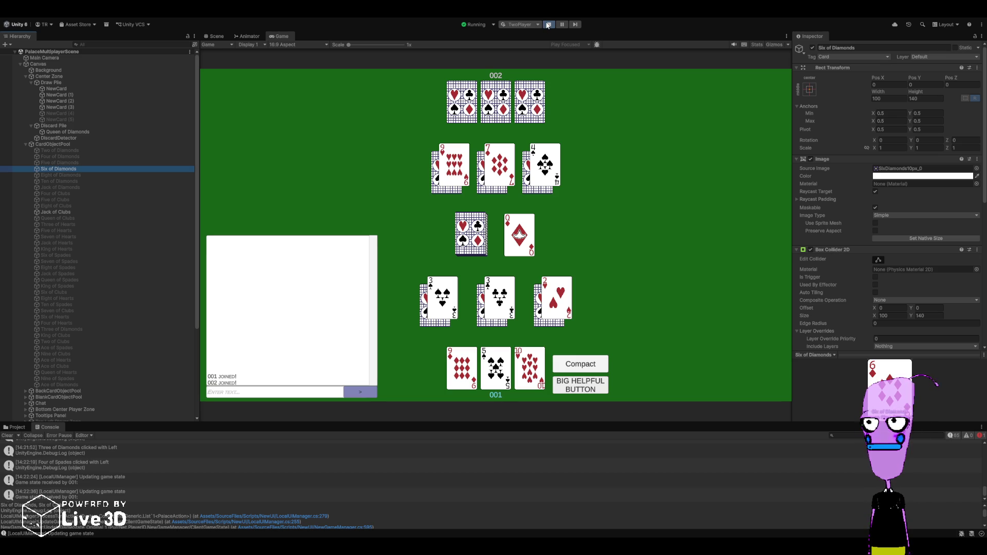
click(548, 26)
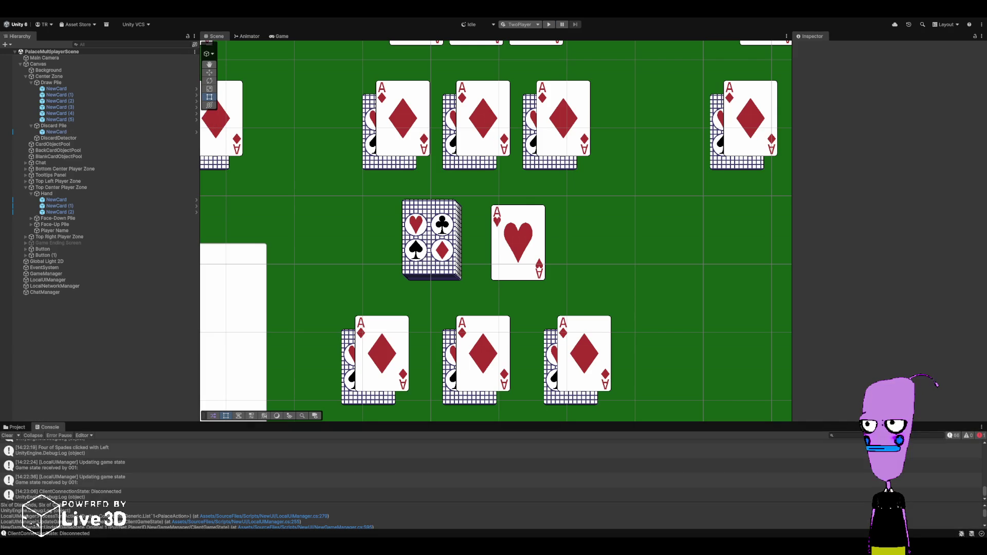
key(alt+Tab)
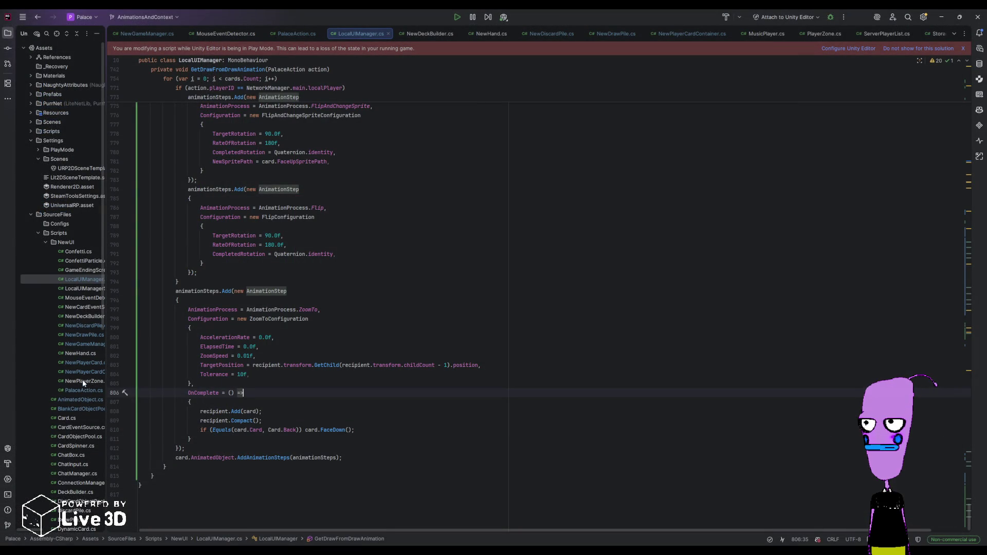
- Open CardObjectPool.cs and DictCardObjectPool.cs and highlight the SetActive calls on lines 43 and 51
double_click(77, 435)
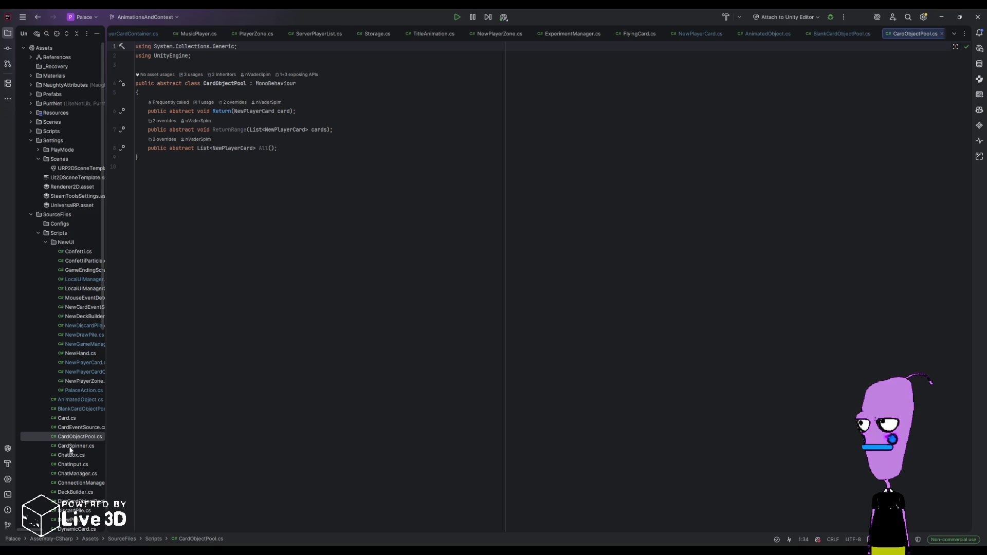
double_click(78, 501)
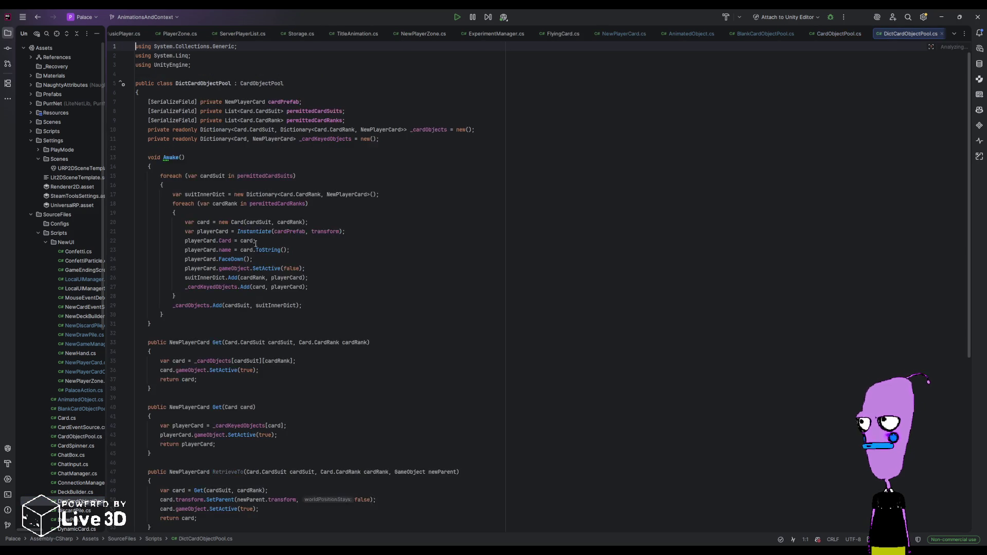
scroll(212, 369, down, 5)
click(231, 292)
scroll(234, 298, down, 2)
double_click(241, 305)
scroll(245, 355, down, 2)
double_click(226, 333)
click(285, 249)
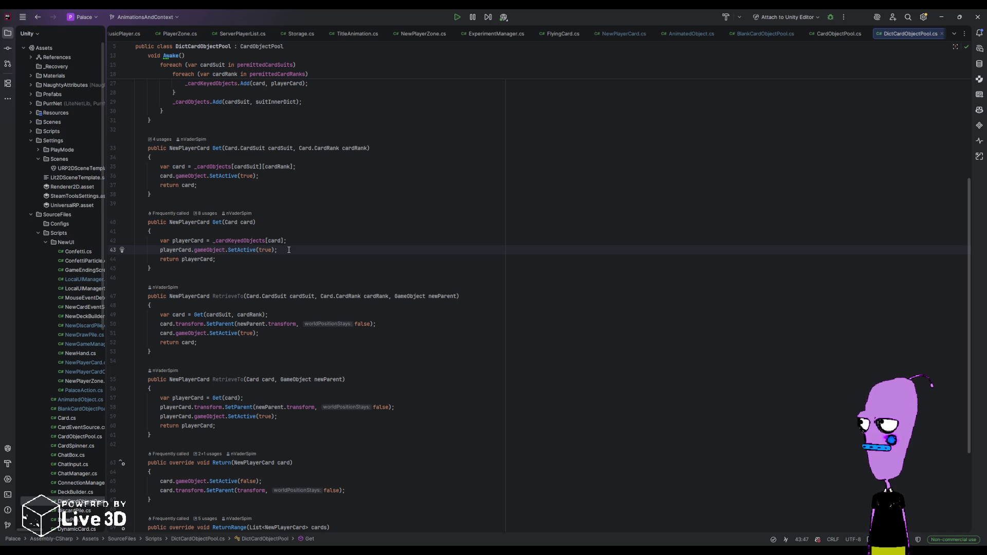
- Highlight usages of the Get method, review the Return and ReturnRange methods, then return to Unity
scroll(289, 249, down, 4)
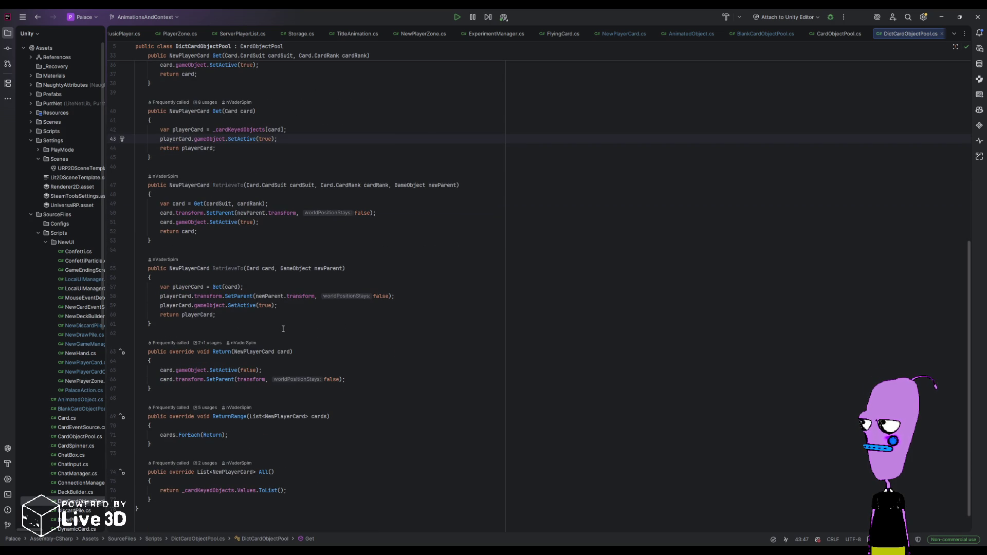
scroll(282, 329, up, 10)
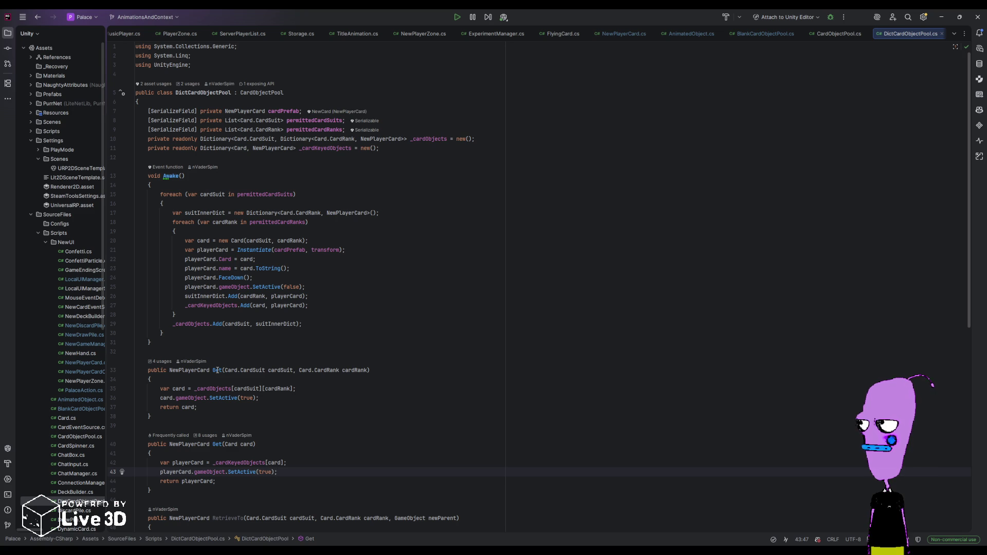
double_click(218, 370)
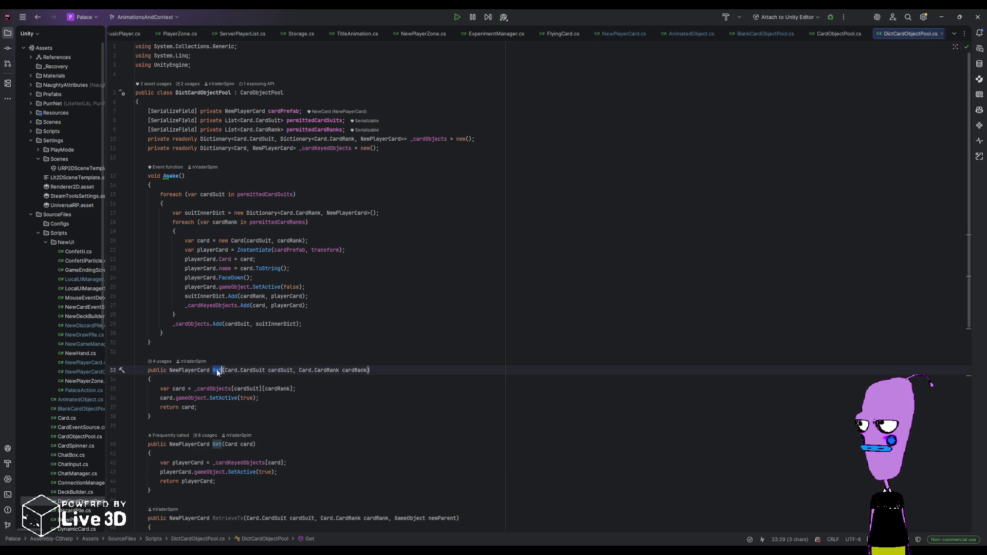
scroll(218, 370, down, 7)
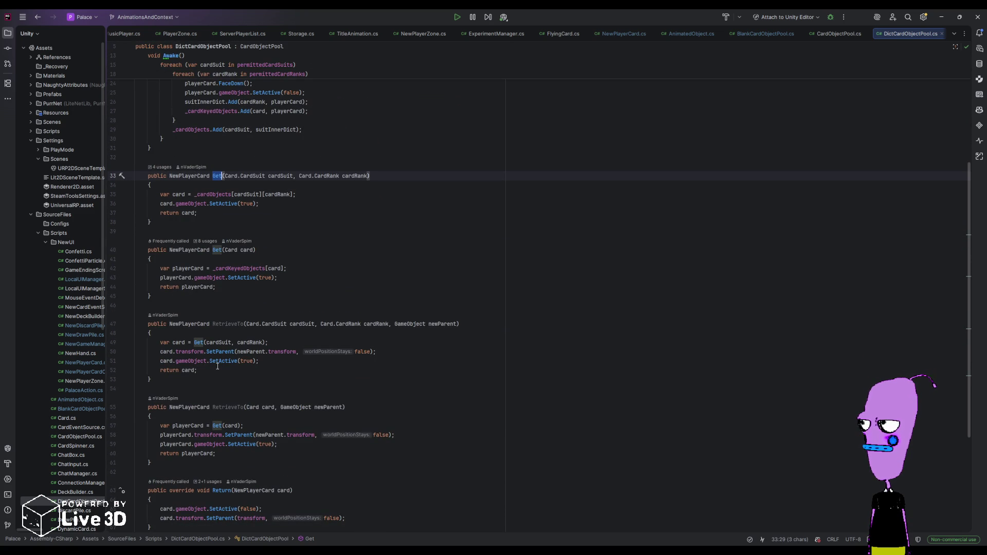
scroll(217, 366, down, 6)
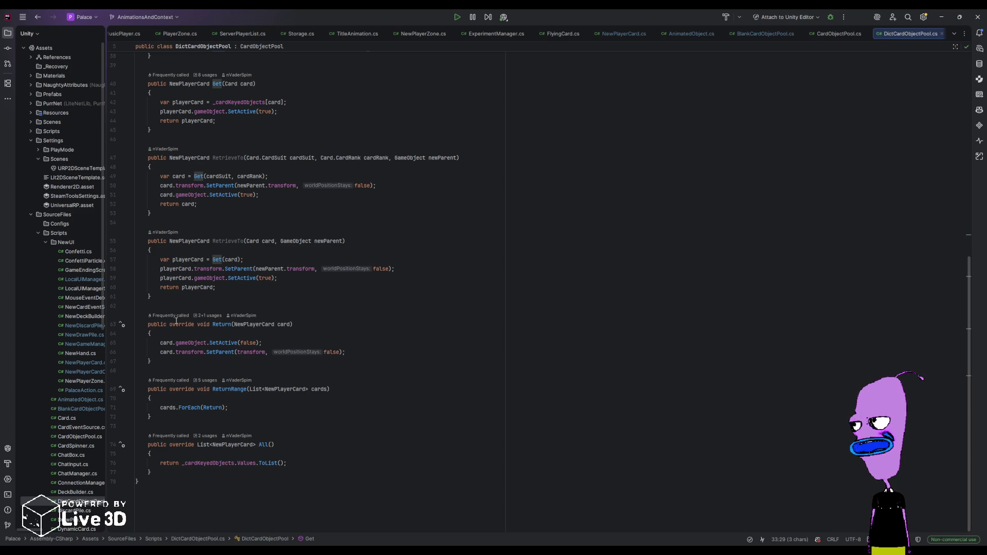
click(170, 426)
click(209, 370)
click(209, 305)
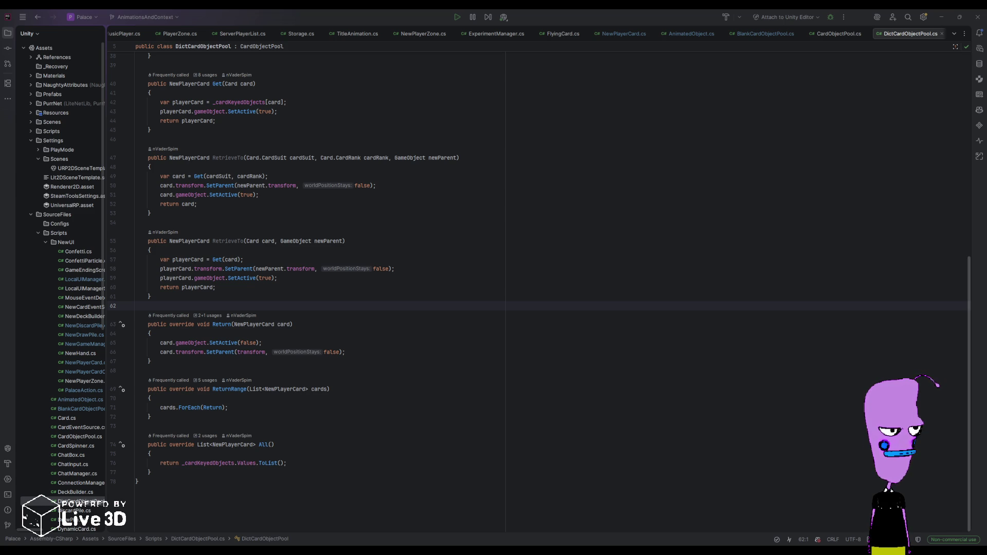
key(alt+Tab)
- Show the project files instead of the log and recentre the card table in the Scene view
scroll(568, 301, down, 5)
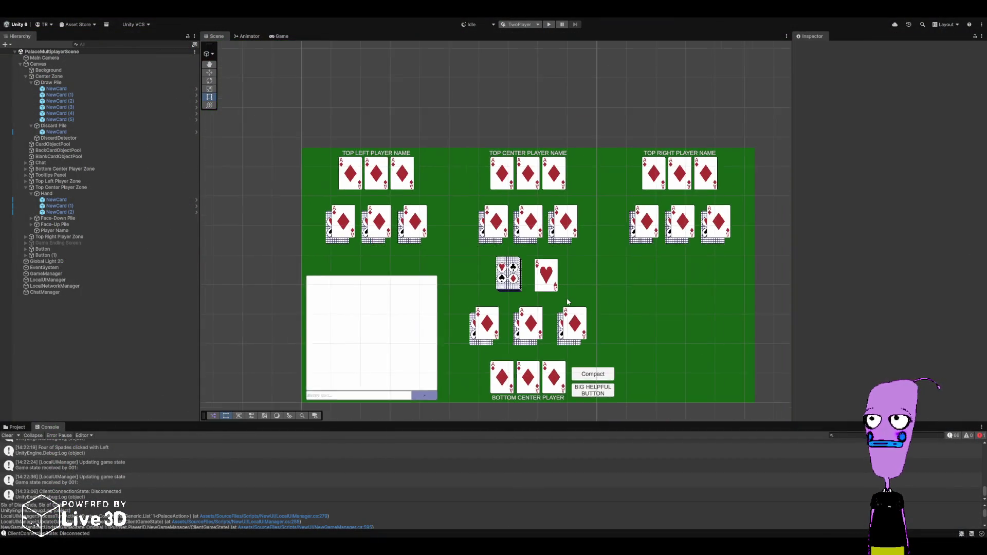
click(15, 427)
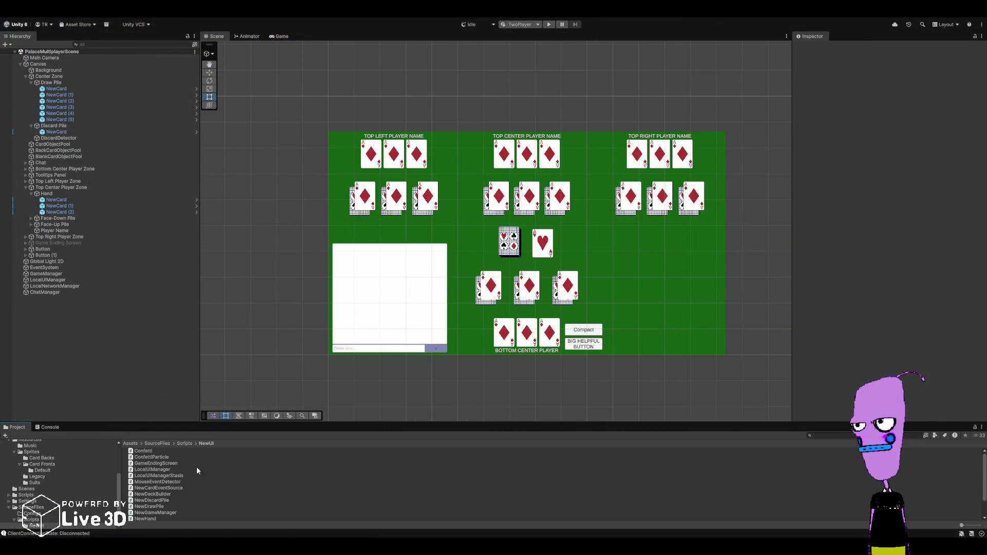
scroll(69, 474, up, 5)
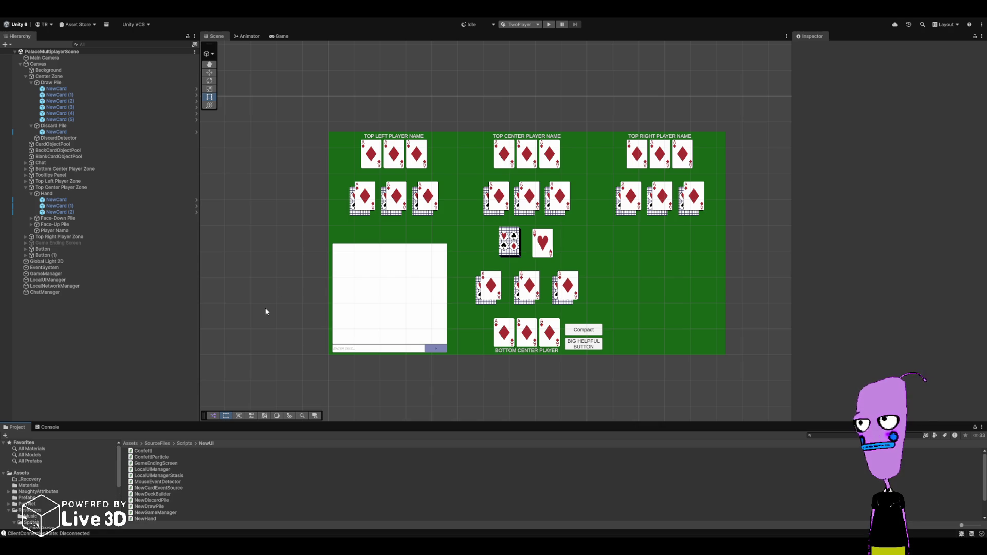
drag(288, 288, 268, 267)
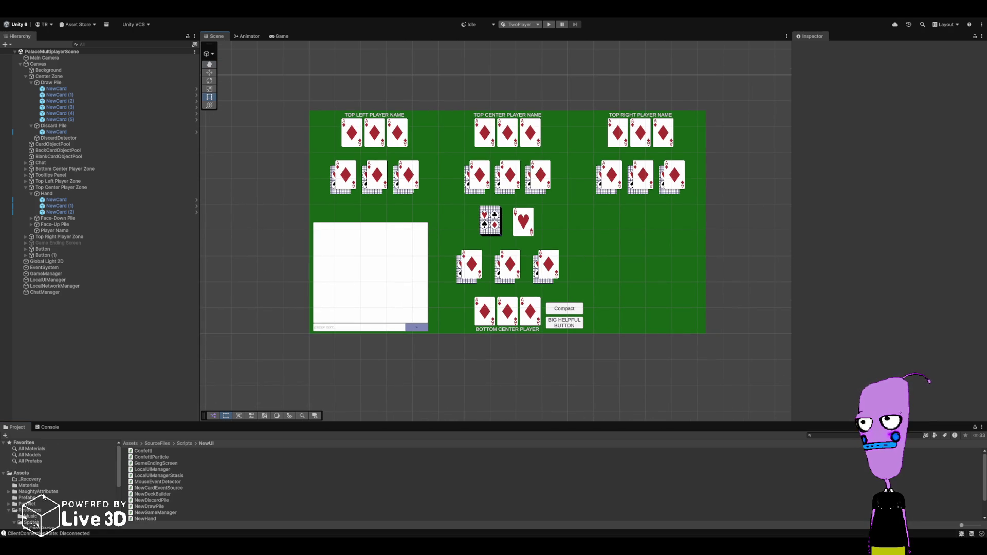
- Collapse Resources, open the Scenes folder and create a new scene asset beside PalaceMultiplayerScene
scroll(29, 514, down, 3)
click(8, 465)
scroll(16, 477, up, 3)
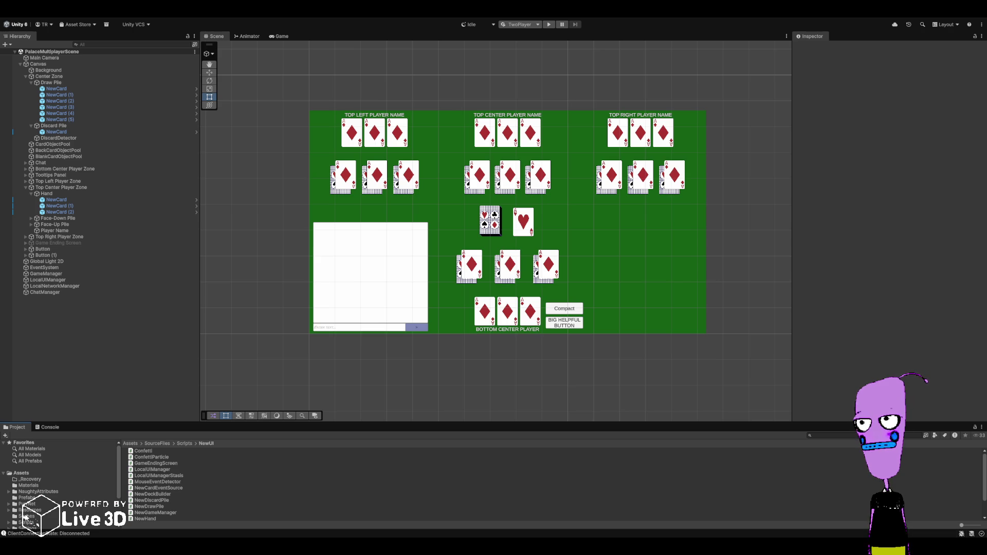
click(25, 517)
click(259, 507)
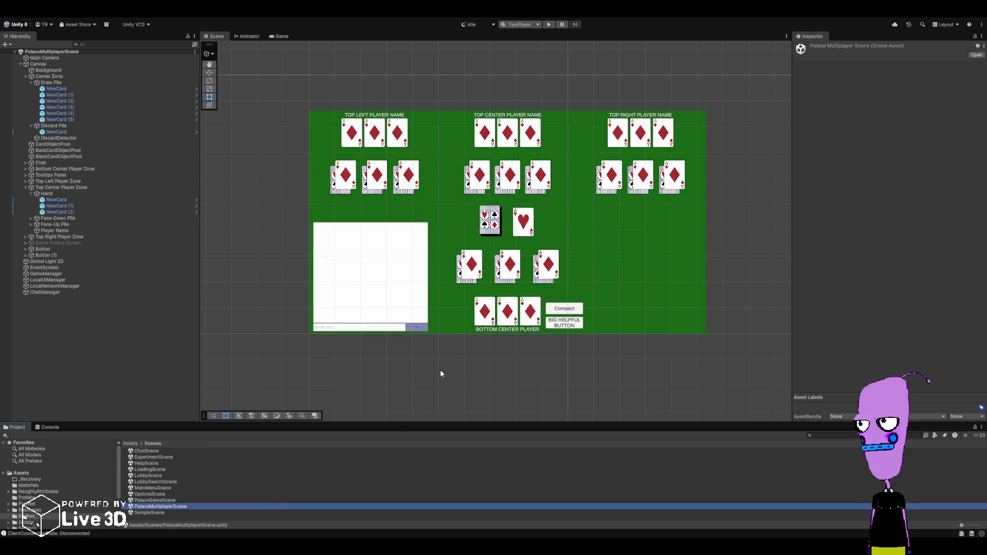
key(ctrl+n)
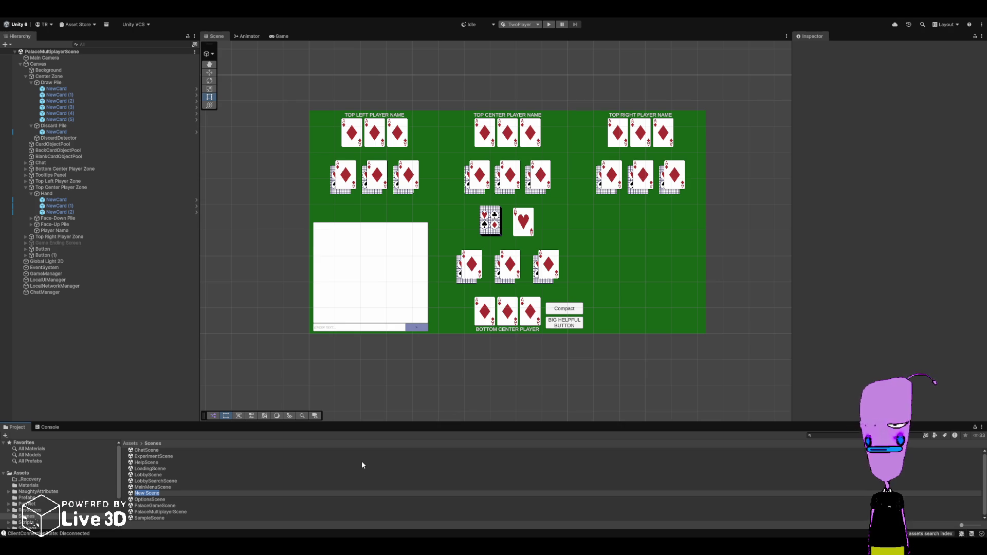
- Name the new scene CoffeeBreakScene and open it
text(CoffeeBrea)
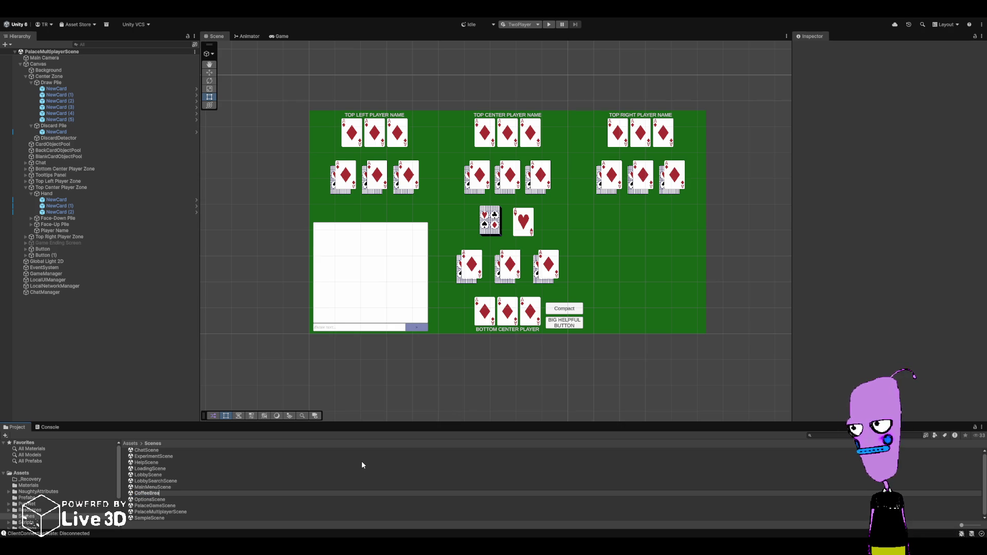
text(kScene)
key(Return)
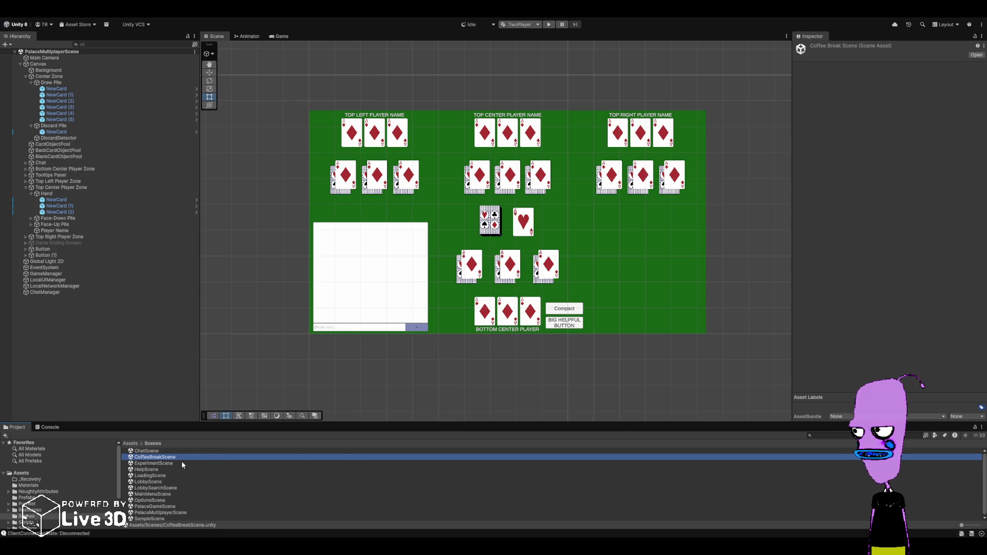
double_click(184, 456)
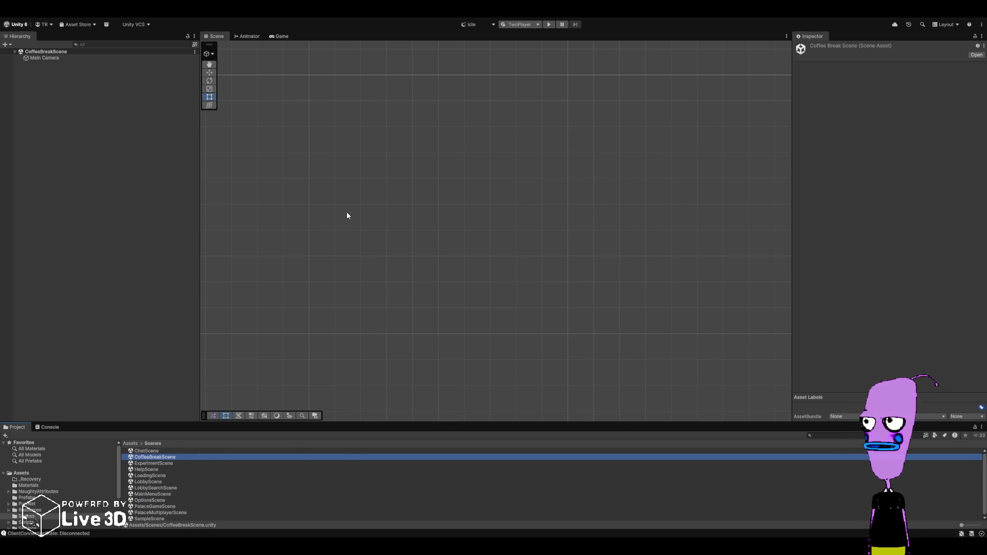
- Add a Canvas with an EventSystem to the CoffeeBreakScene hierarchy beside Main Camera
click(49, 53)
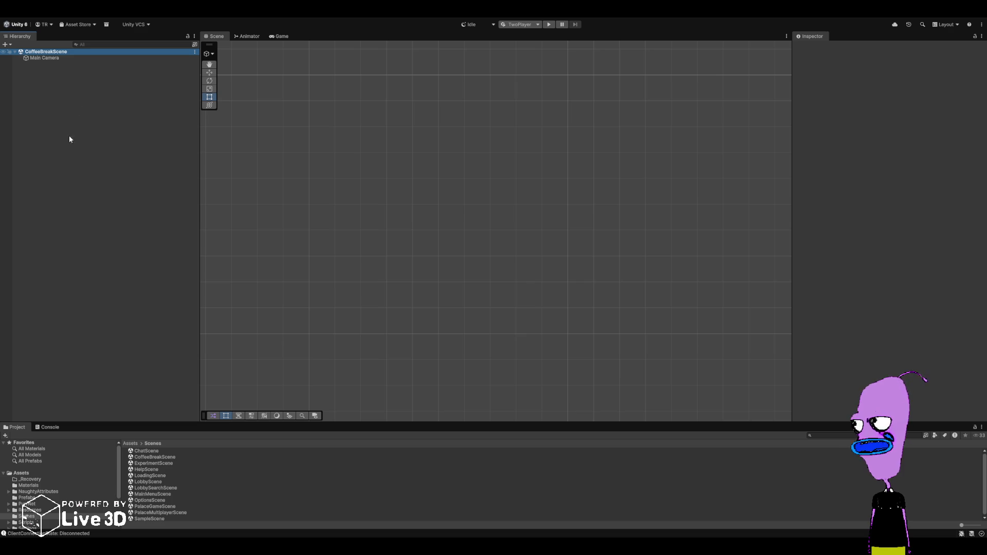
click(48, 59)
click(52, 53)
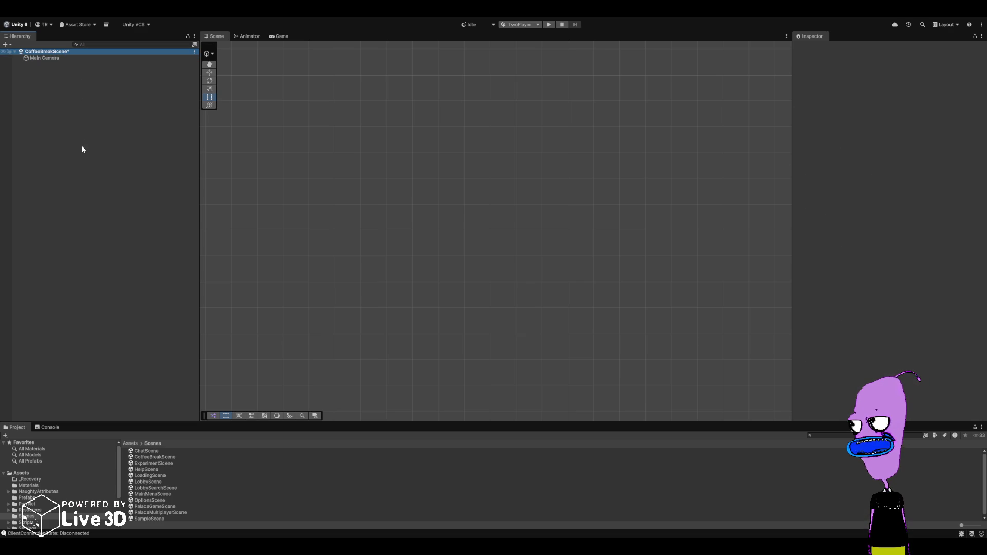
click(67, 54)
click(37, 122)
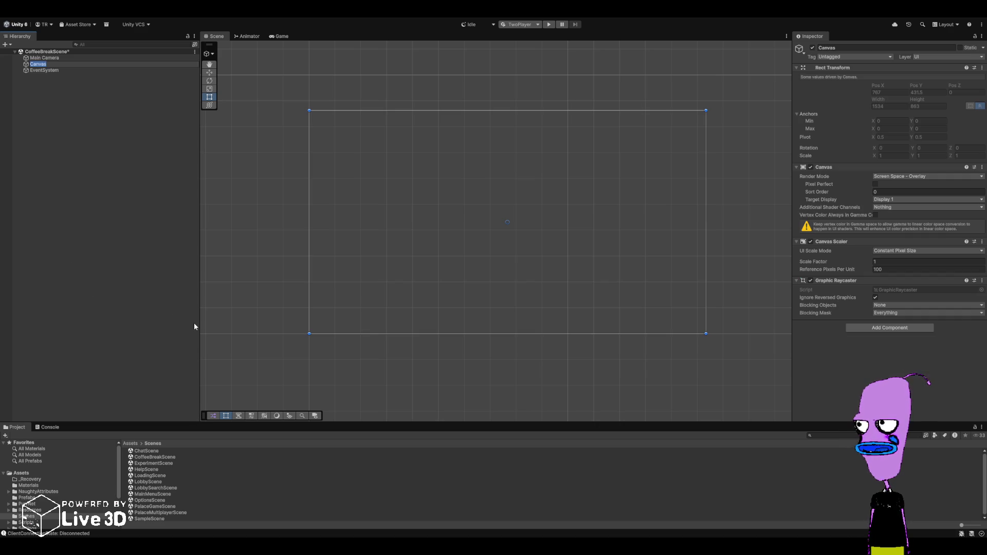
- Add an Image under the Canvas with anchors Min 0,0 and Max 1,1
click(75, 79)
click(75, 64)
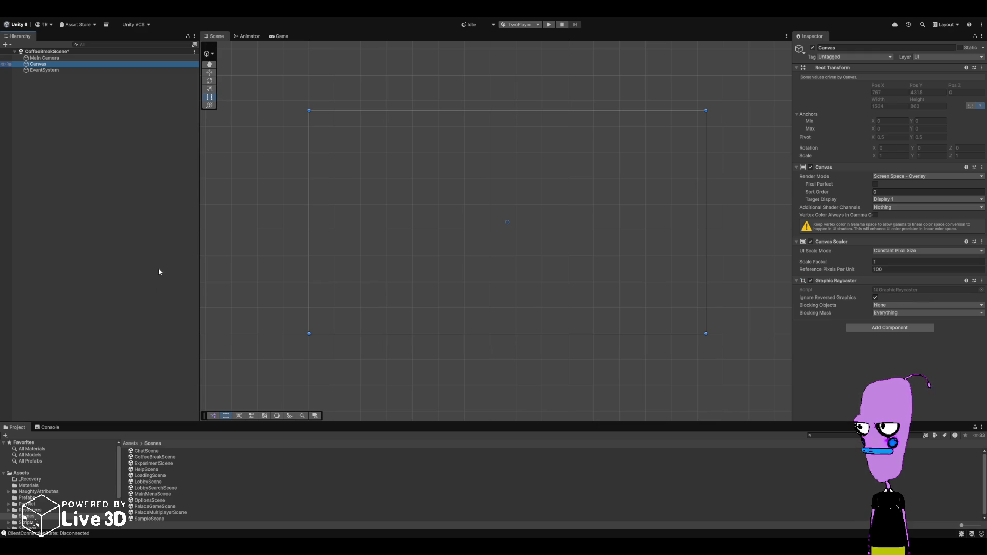
click(895, 113)
text(0)
click(892, 121)
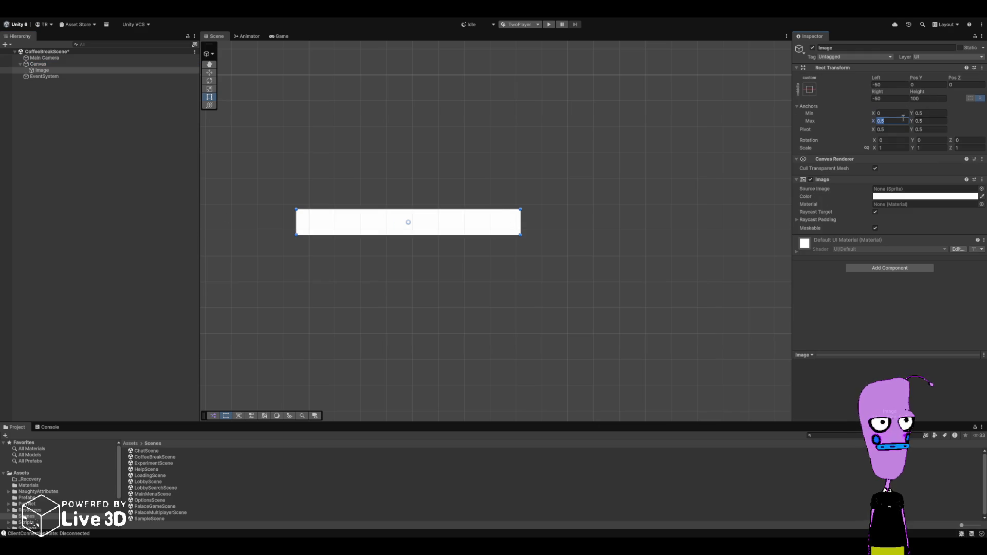
text(1)
click(929, 113)
text(0)
click(929, 120)
text(1)
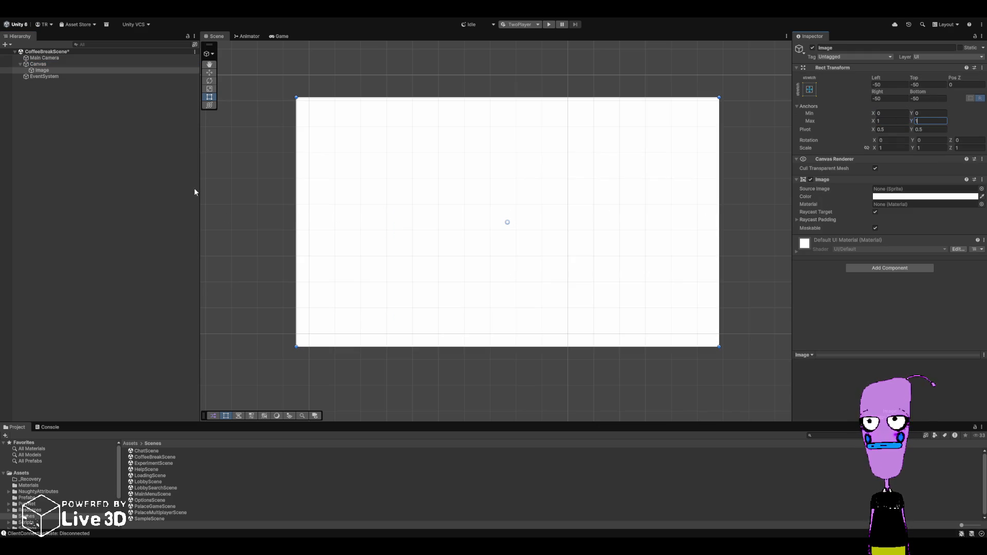
scroll(414, 212, up, 1)
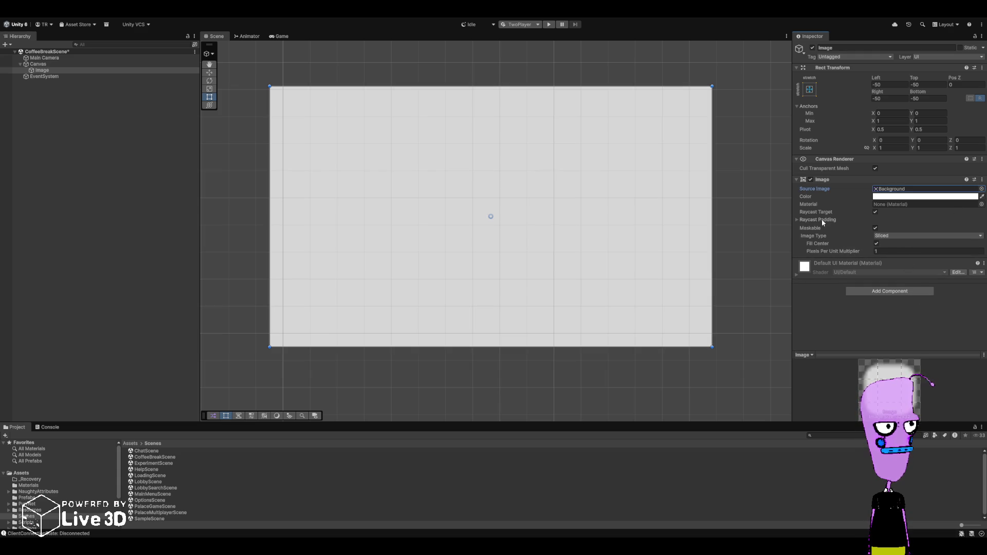
- Preview the Simple and Filled image types on the Background image, then set it back to Sliced
click(899, 235)
click(893, 230)
click(893, 236)
click(893, 244)
click(895, 237)
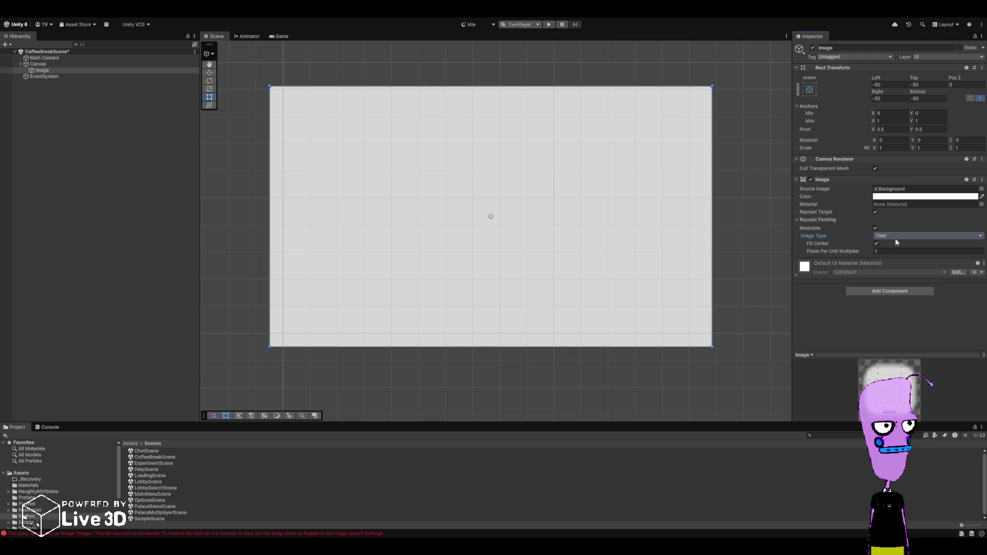
click(893, 270)
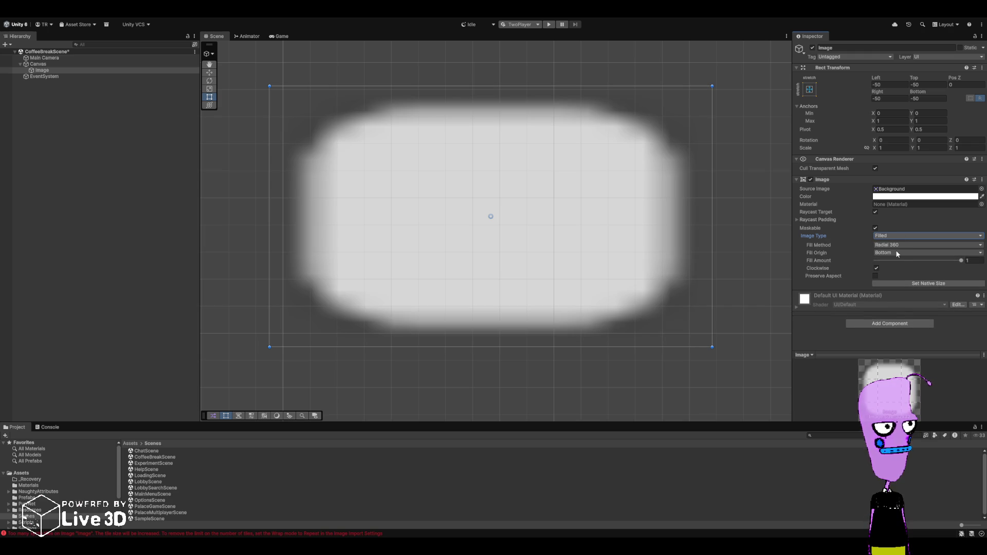
click(895, 236)
click(893, 218)
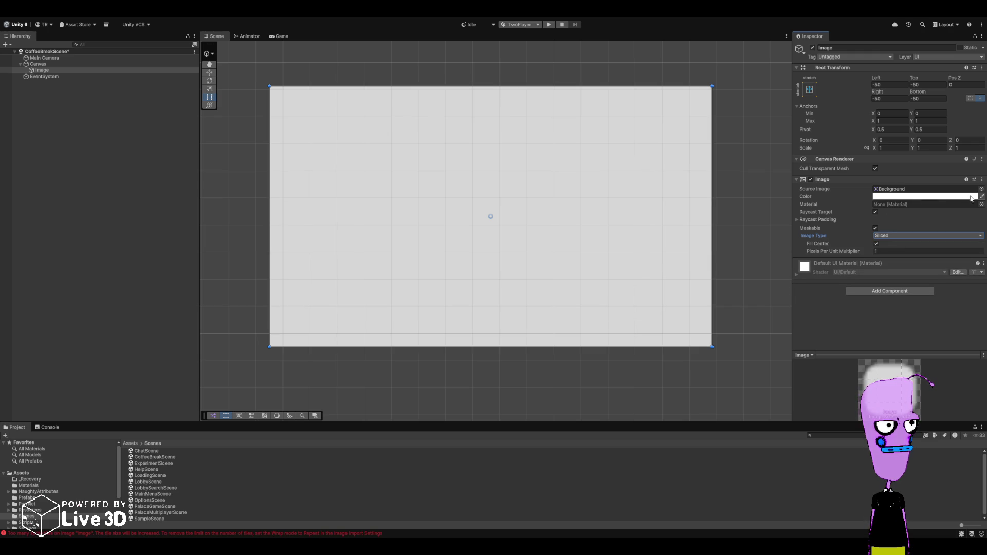
click(981, 197)
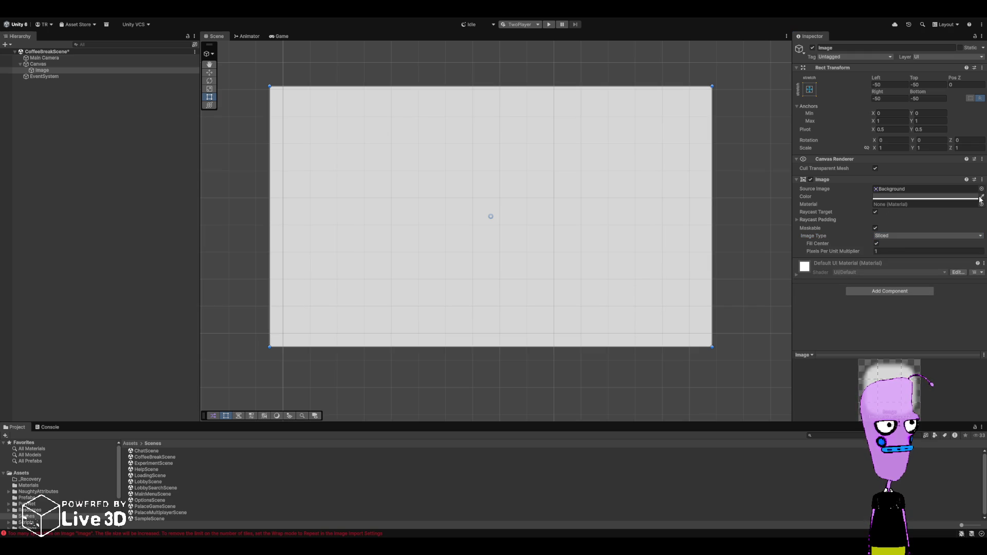
- Tint the full-canvas Image orange-brown, undoing the darker picks, and check the result
click(975, 200)
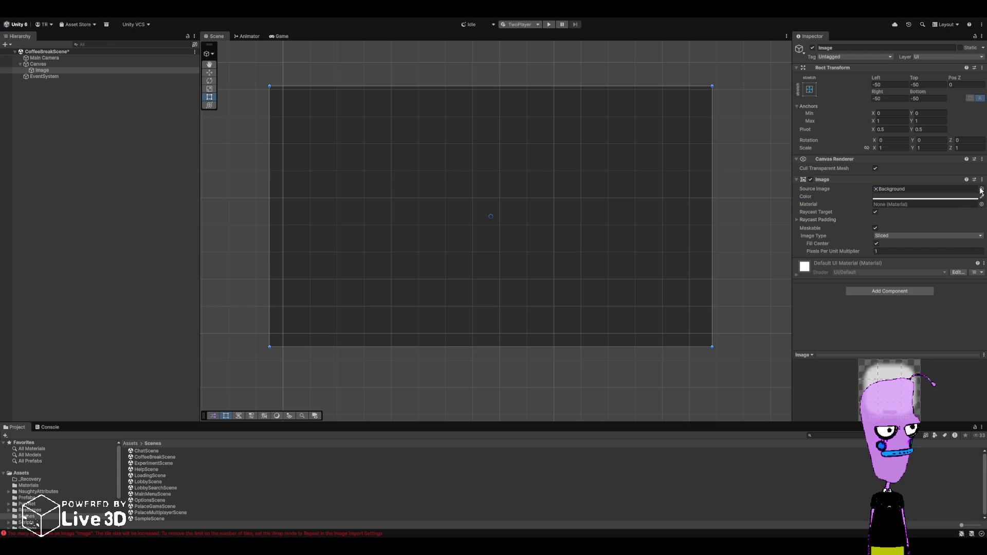
key(ctrl+z)
key(ctrl+z)
key(ctrl+z)
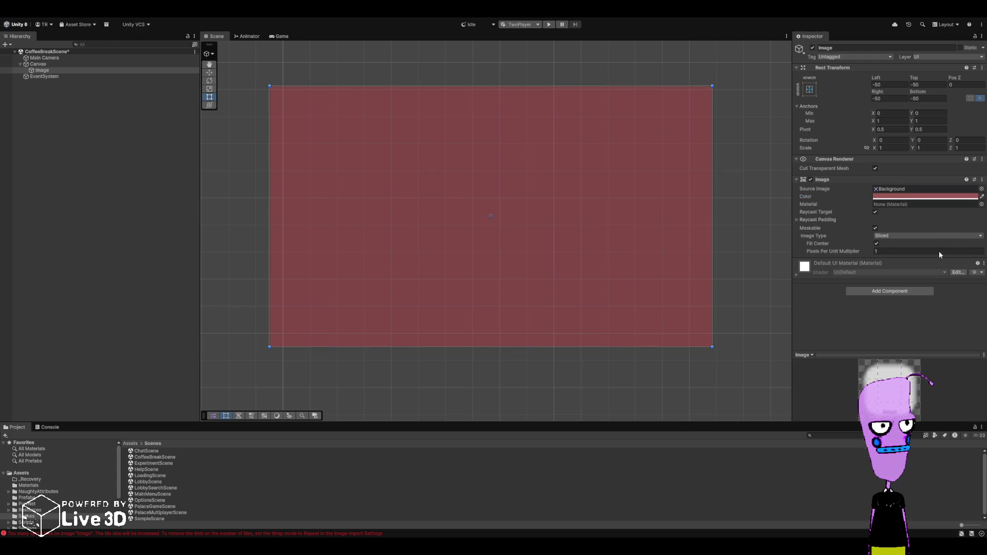
key(ctrl+z)
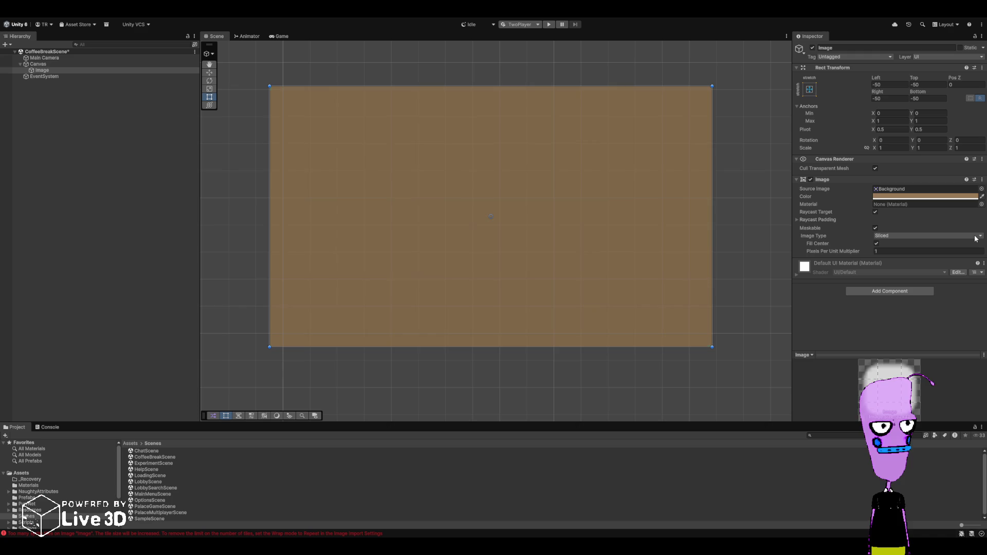
key(ctrl+z)
key(ctrl+z)
key(ctrl+z)
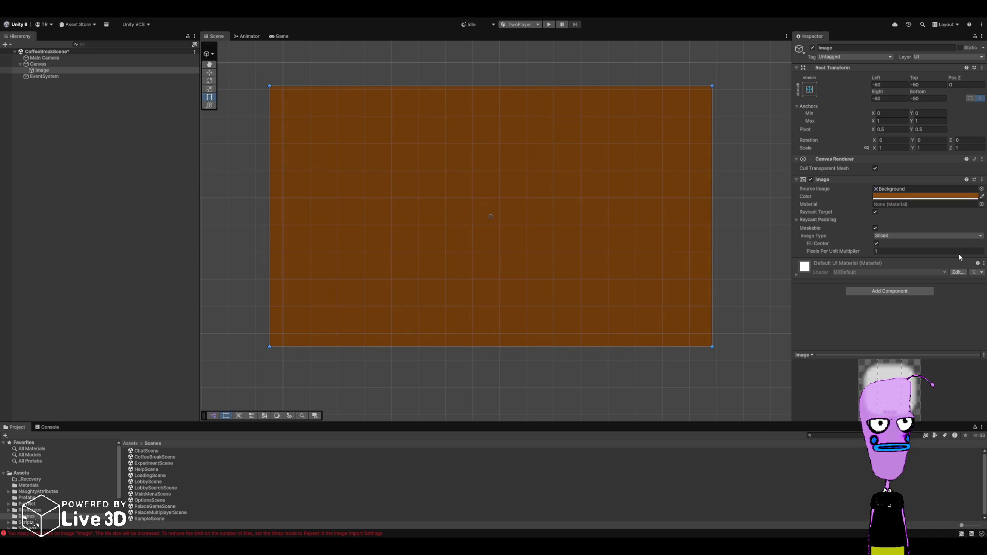
click(782, 233)
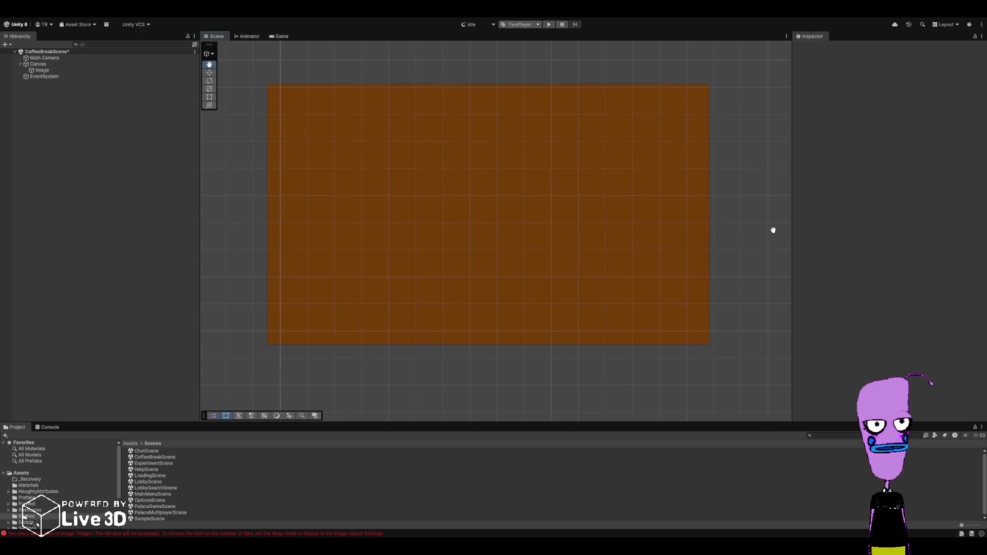
click(55, 70)
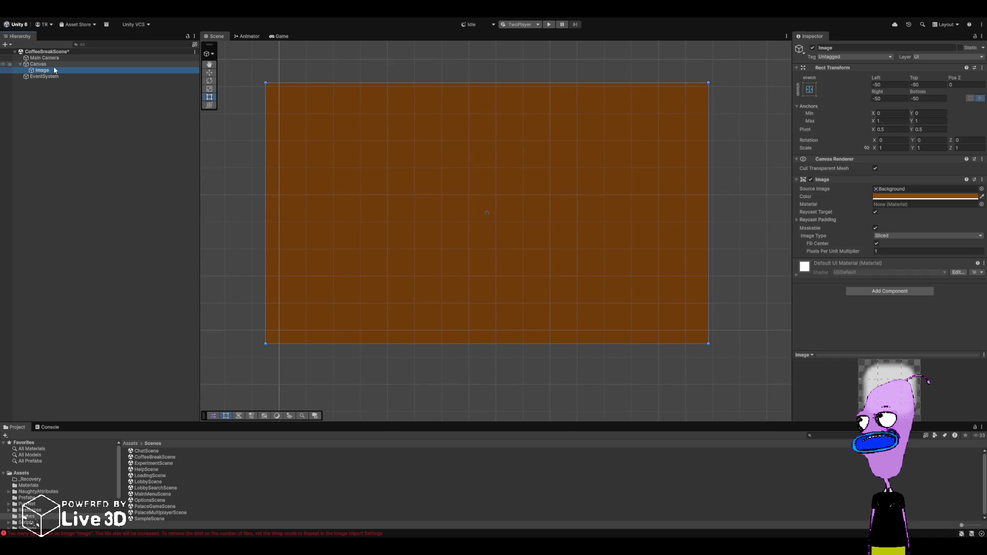
- Add a TextMeshPro text under the Canvas reading 'GRABBING A CUP OF COFFEE, WILL BE BACK, I PROMISE!'
click(53, 64)
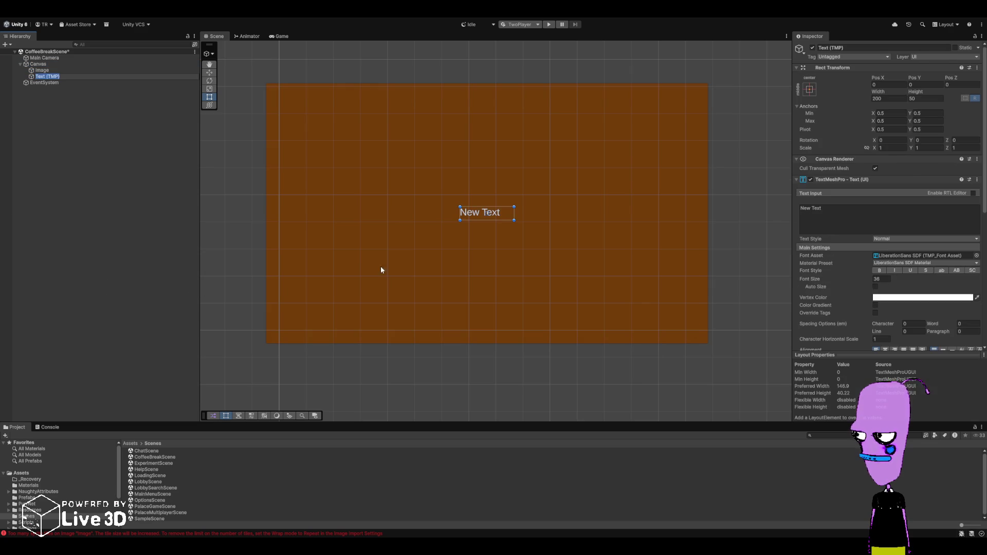
click(837, 216)
text(GRA)
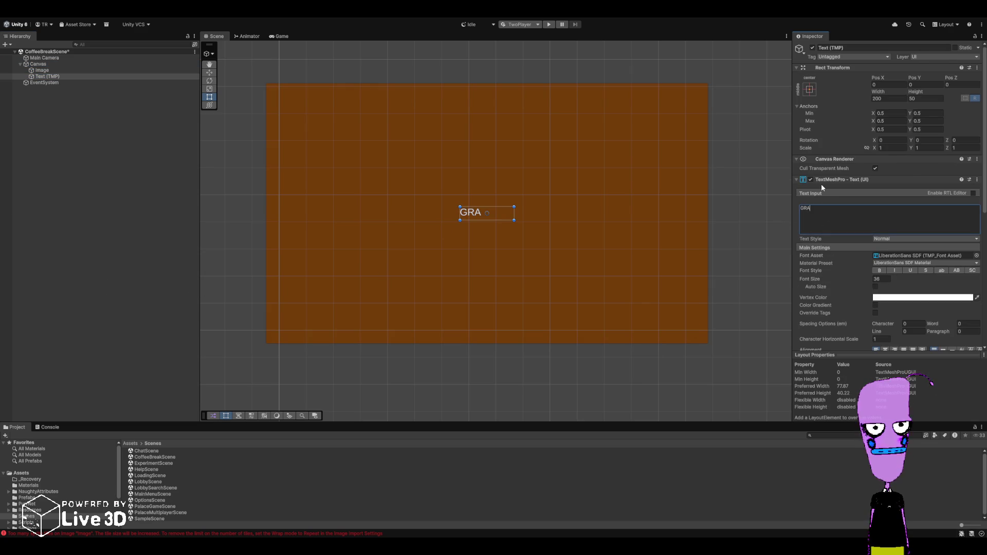
text(BBING A CUP OF COF)
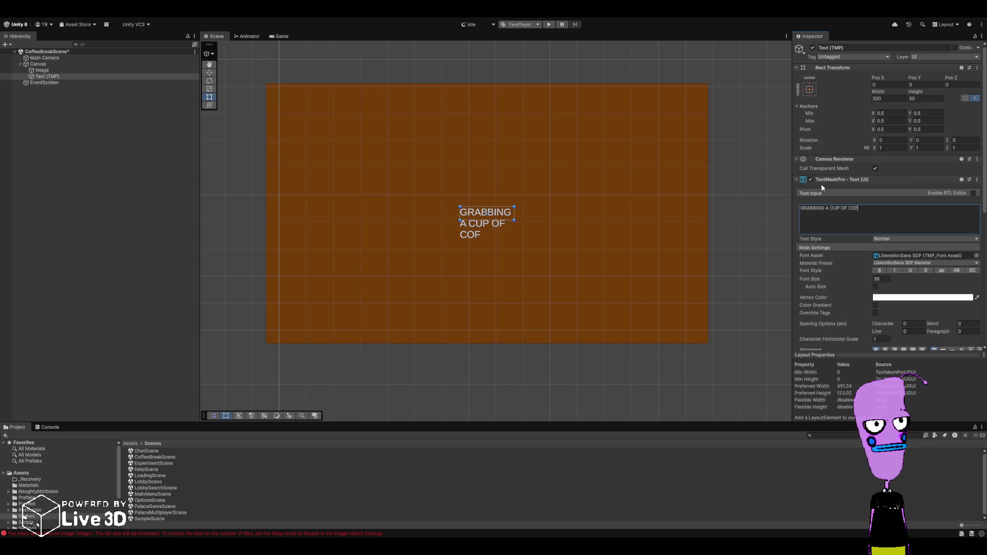
text(FEE,)
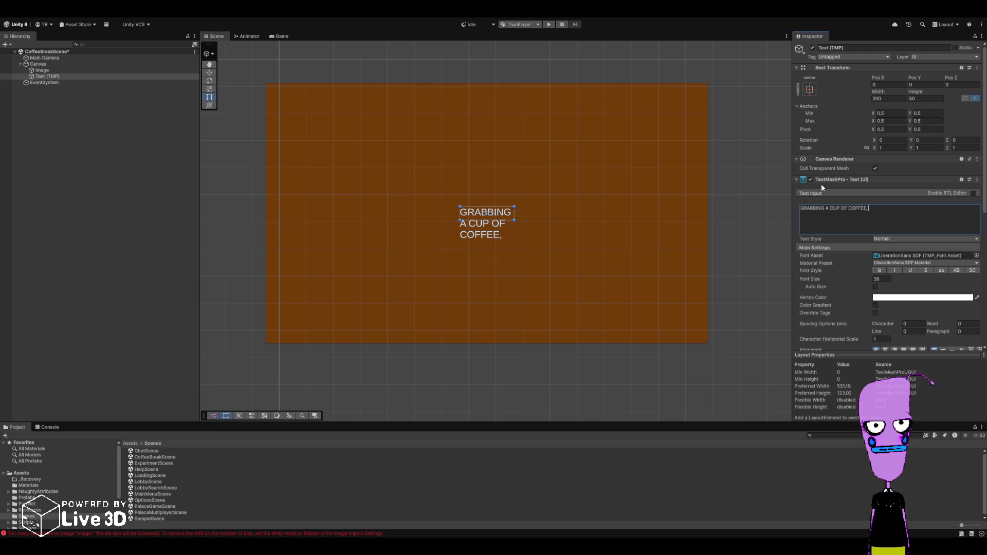
text( WILL BE BACK, I PROMISE!)
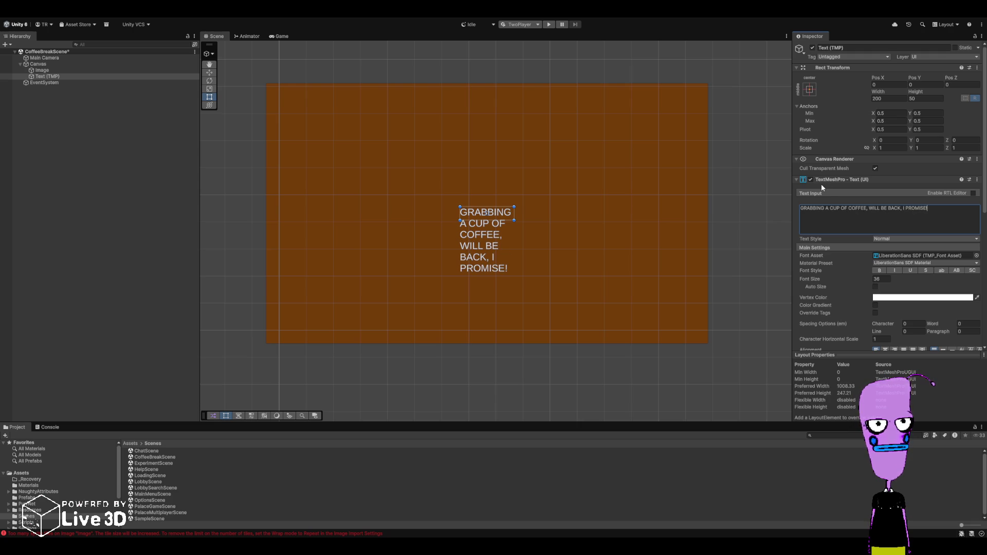
- Stretch the text box so it fills the whole orange panel
drag(514, 206, 642, 153)
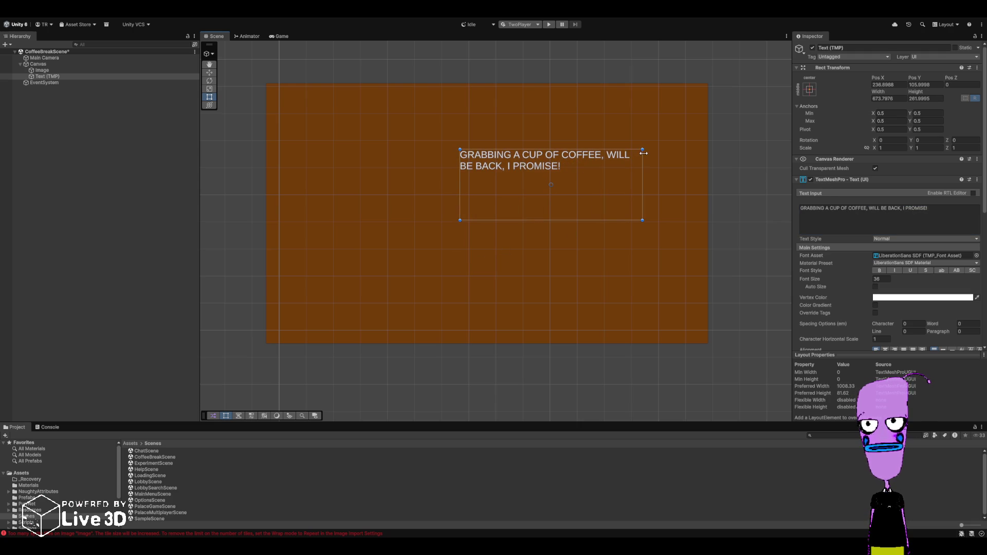
mouse_move(458, 150)
mouse_down()
mouse_move(304, 114)
mouse_move(274, 87)
mouse_up()
drag(642, 220, 702, 338)
- Try font sizes 180, 170, 160, 150 and 200 for the message text
click(884, 278)
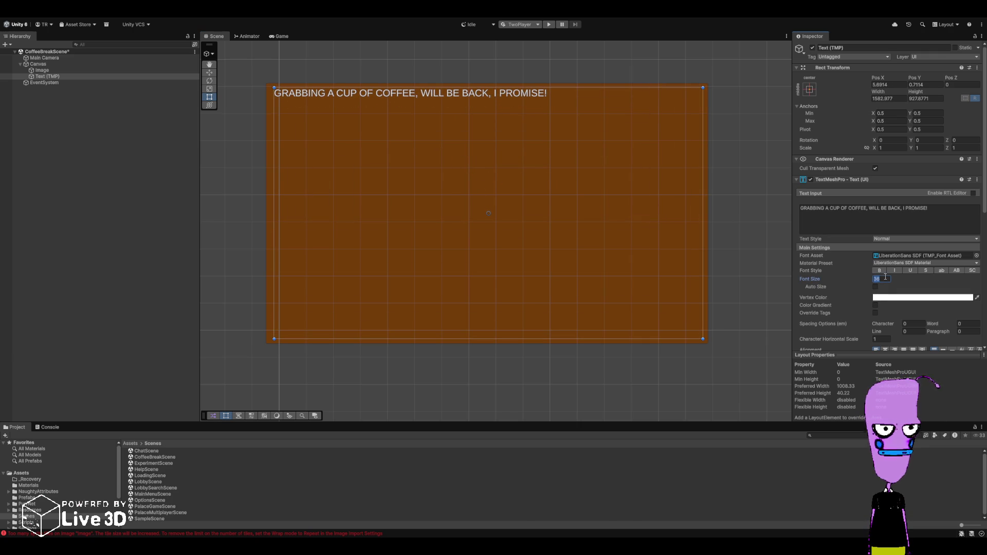
text(180)
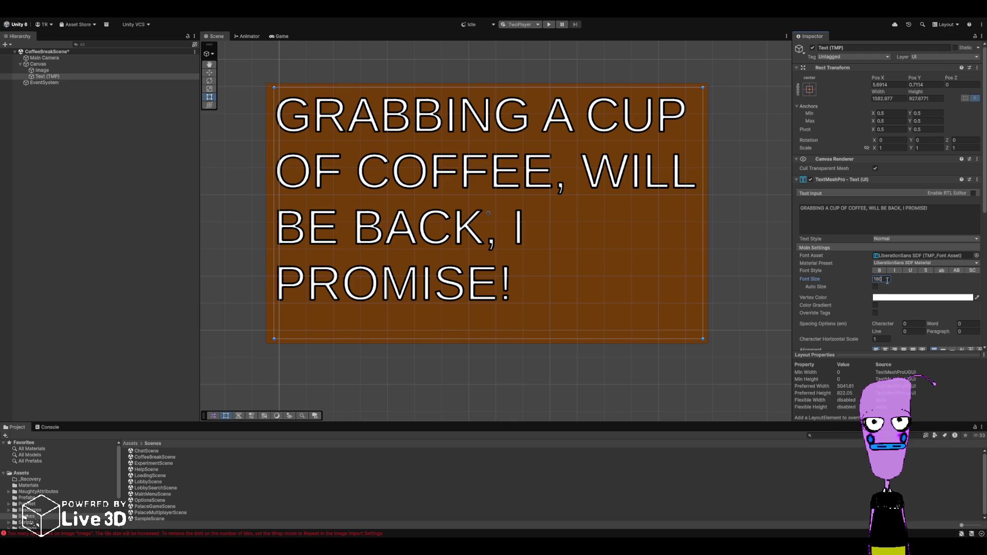
key(BackSpace)
key(BackSpace)
text(70)
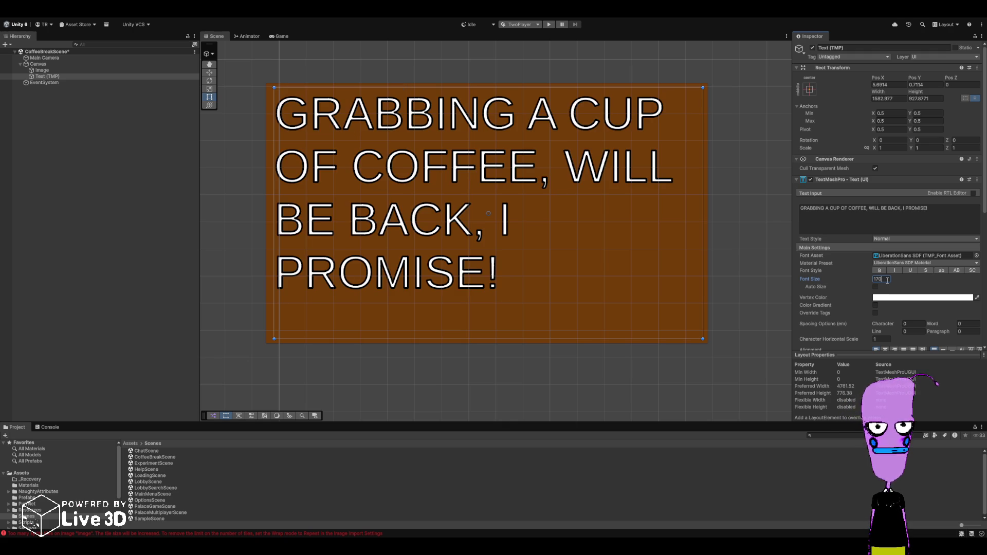
key(BackSpace)
key(BackSpace)
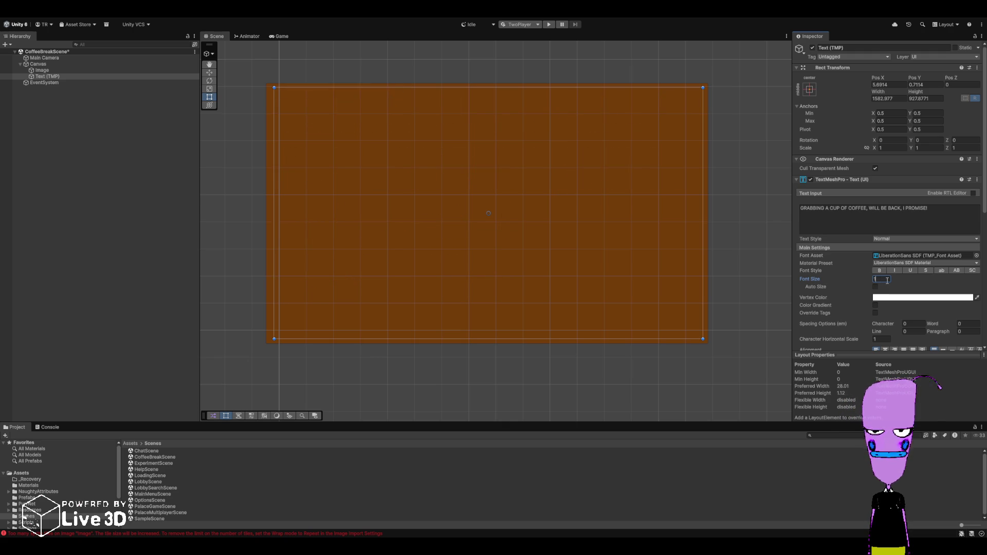
text(60)
key(BackSpace)
key(BackSpace)
text(50)
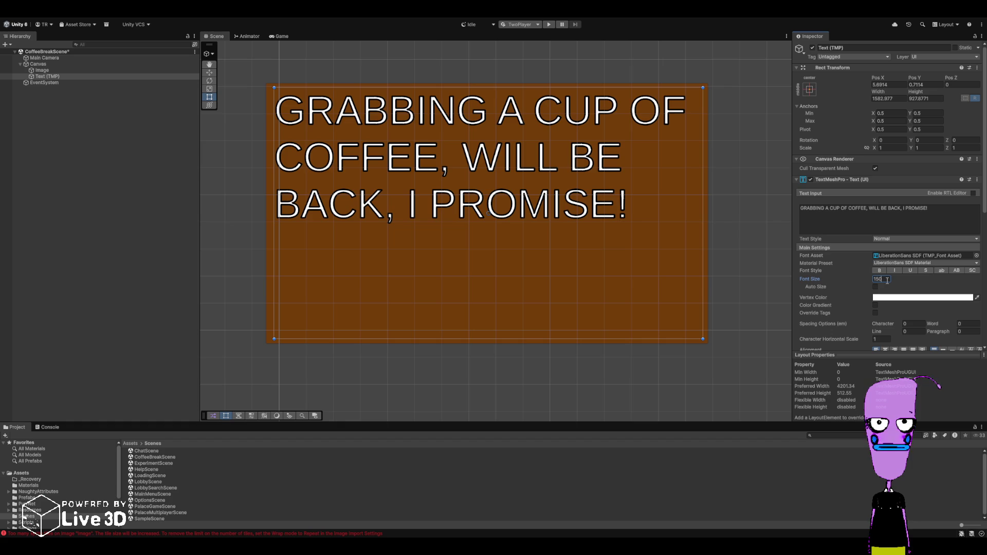
key(BackSpace)
key(BackSpace)
key(BackSpace)
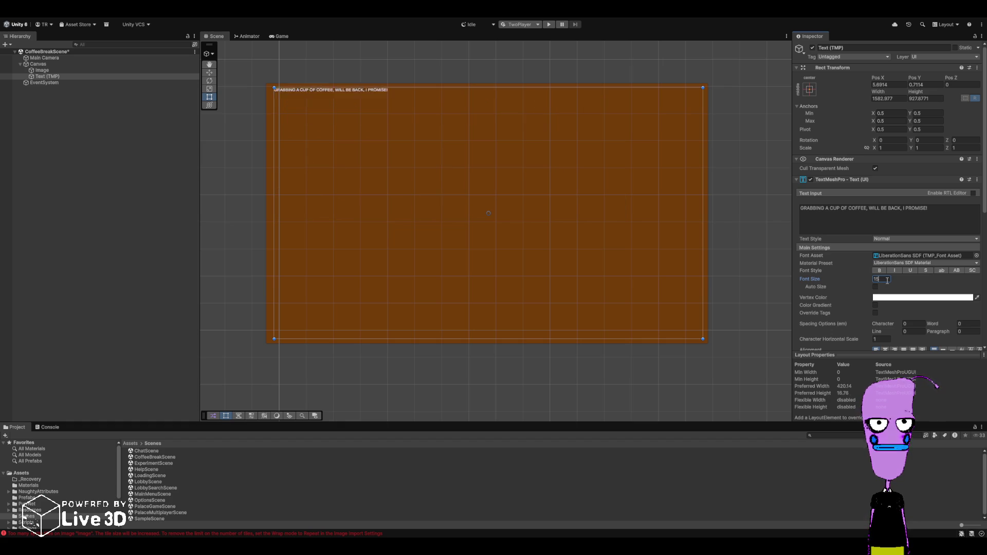
text(200)
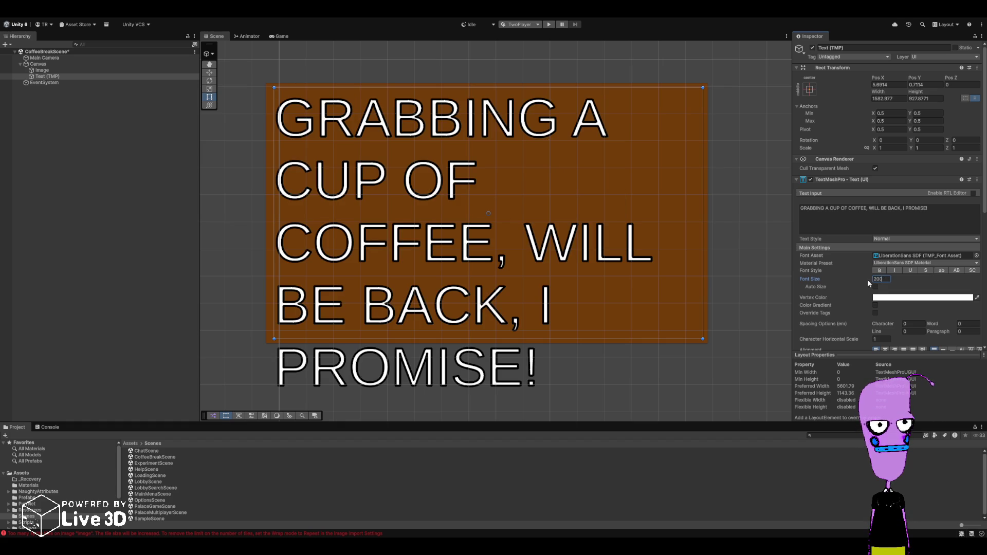
text(180)
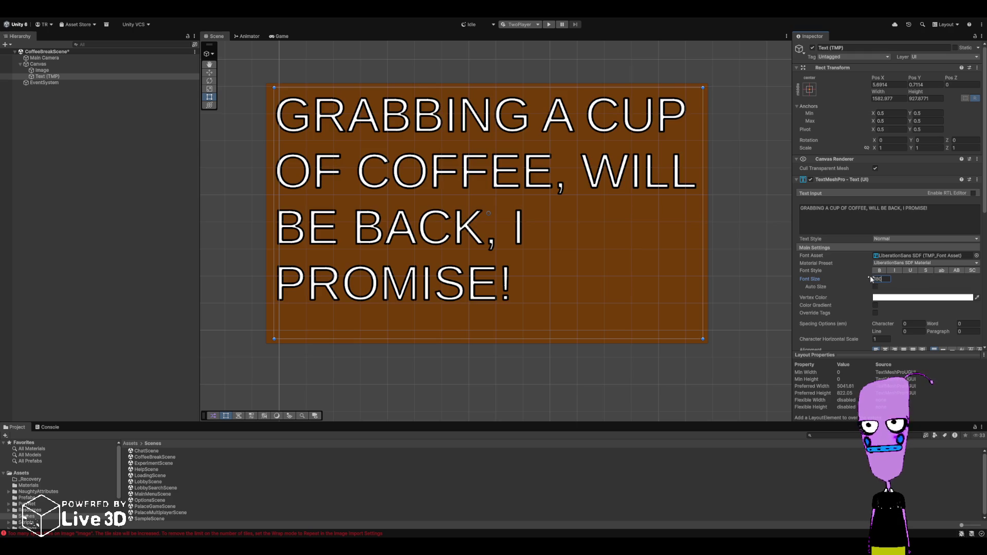
- Change the comma after BACK to '!' and move 'I PROMISE!' onto its own line
click(902, 210)
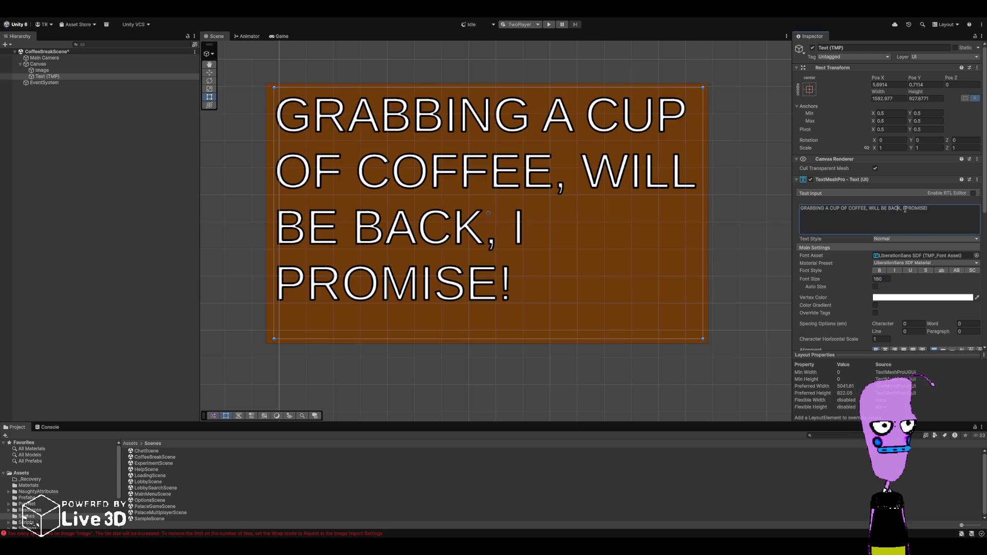
key(BackSpace)
text(!)
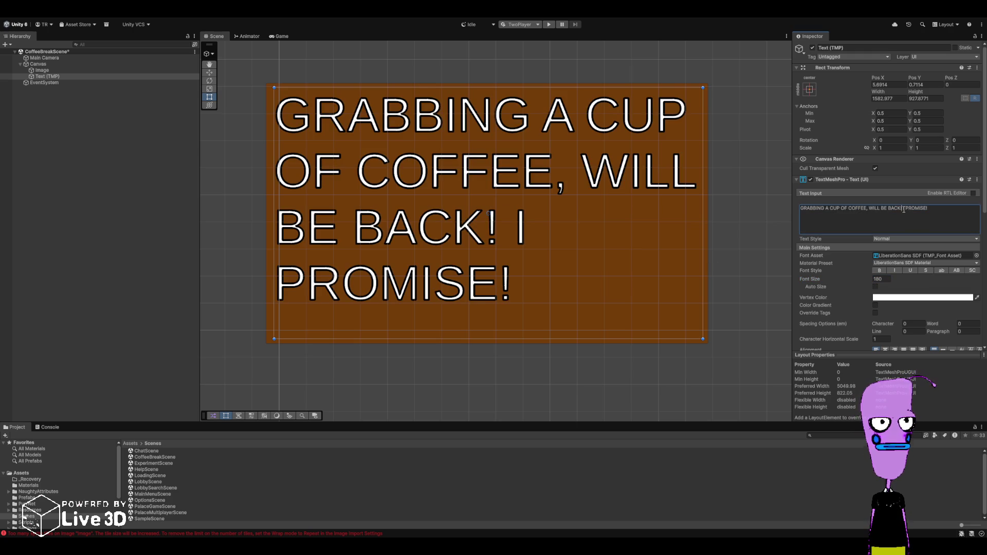
key(Return)
key(Delete)
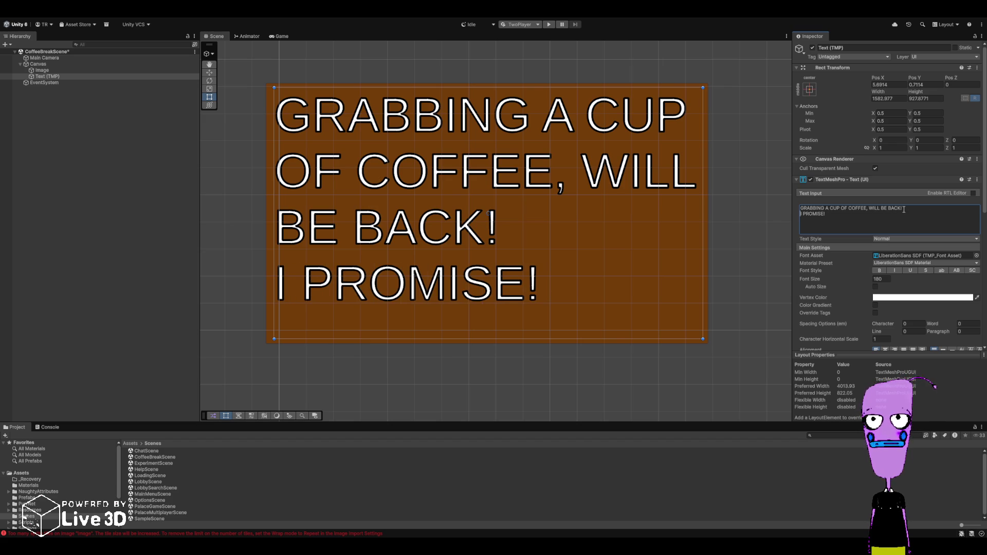
click(872, 209)
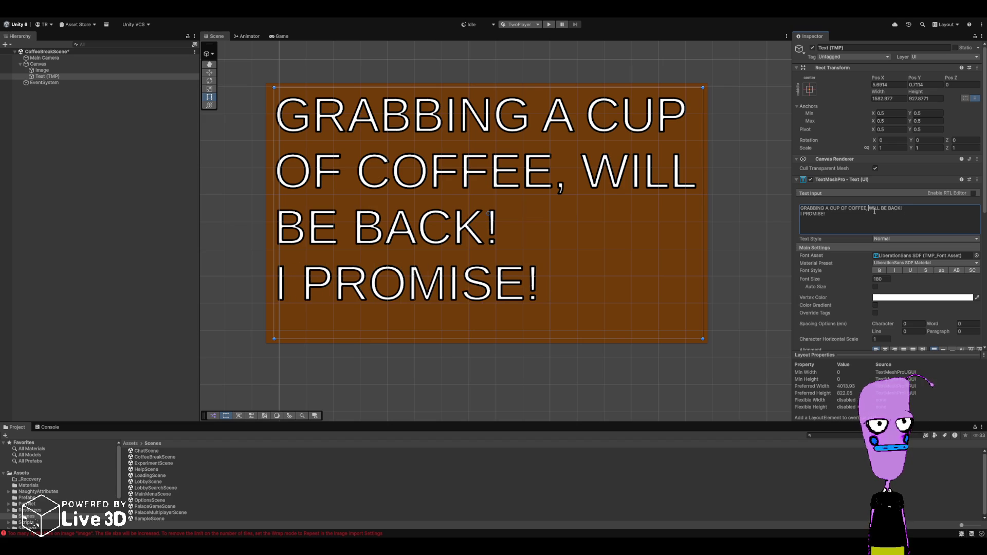
- Set the message alignment to centred, briefly trying justified first
key(ctrl+a)
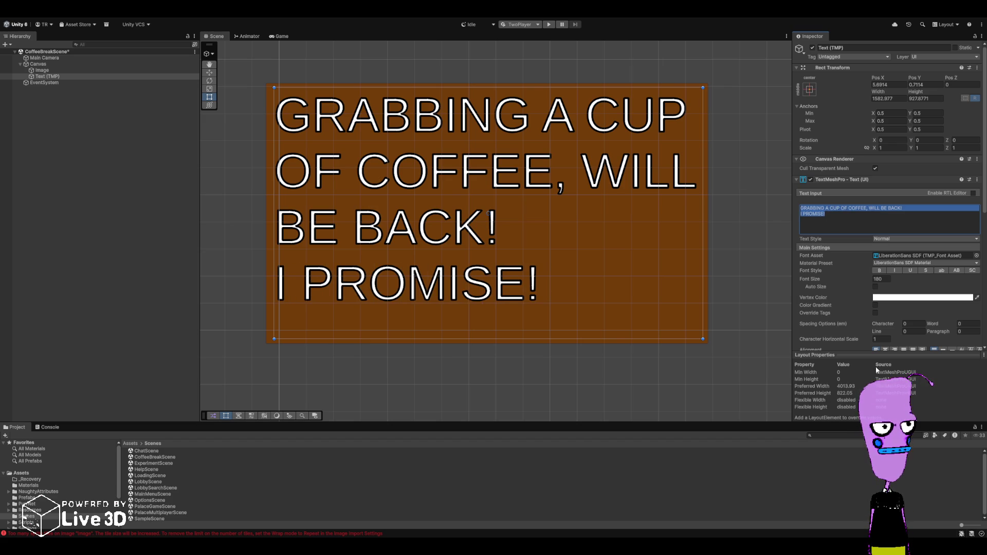
scroll(897, 347, down, 2)
click(885, 309)
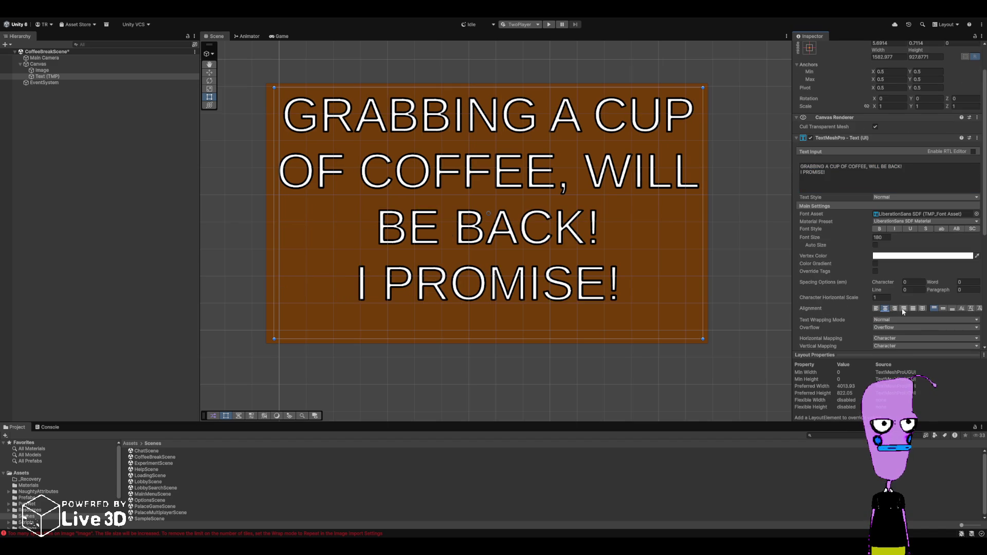
click(902, 310)
click(889, 309)
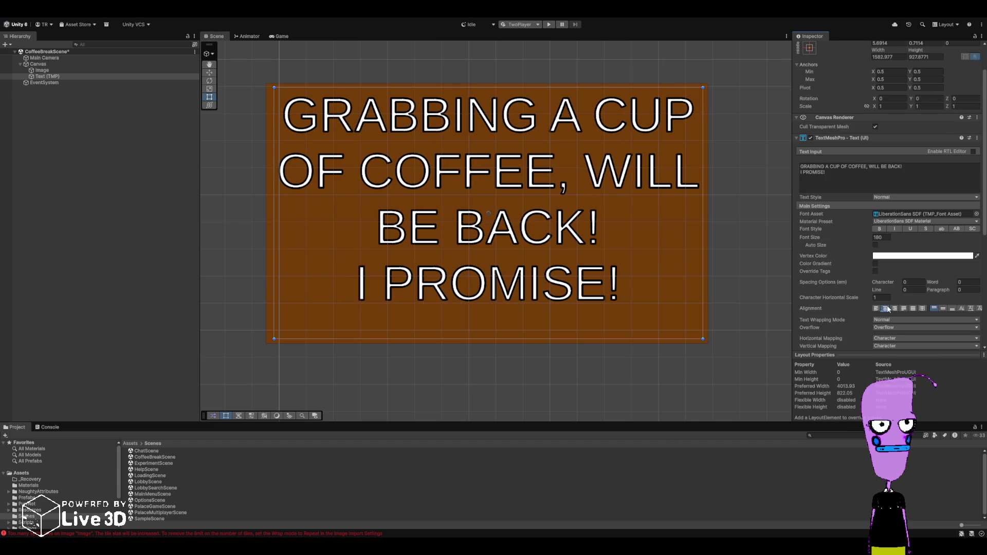
- Change the comma after COFFEE to '!', break 'I WILL BE BACK!' onto its own line, and play the scene
click(881, 172)
key(ctrl+a)
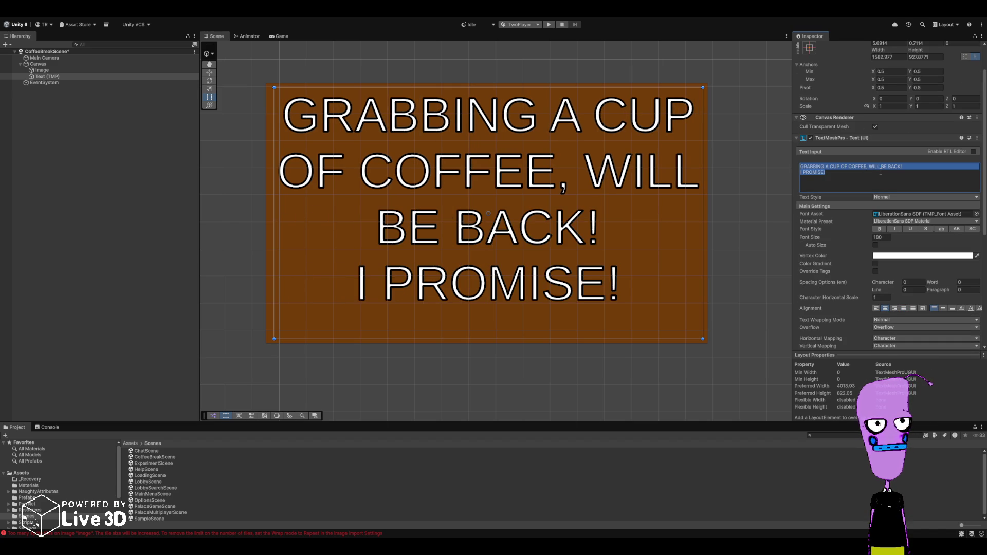
click(902, 167)
key(Home)
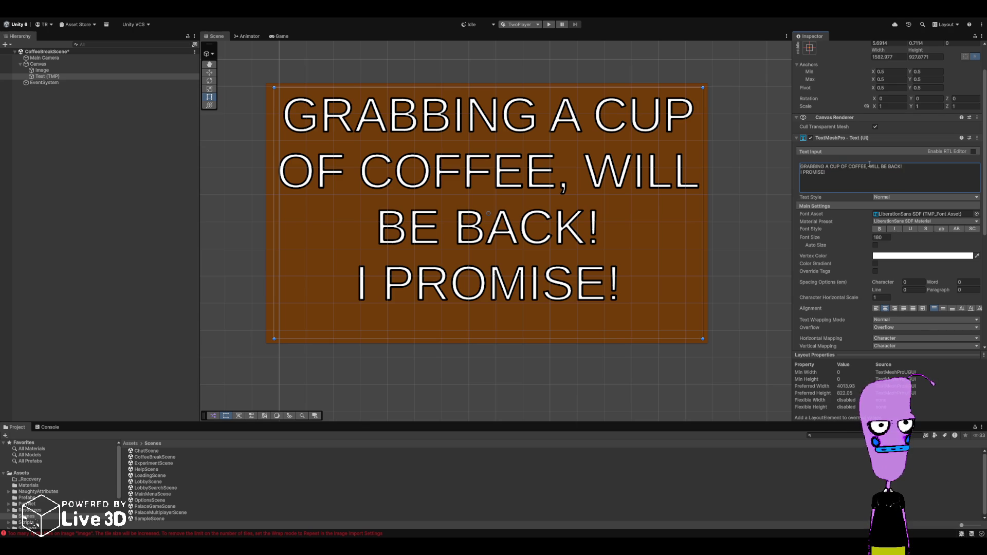
click(867, 166)
key(BackSpace)
text(!)
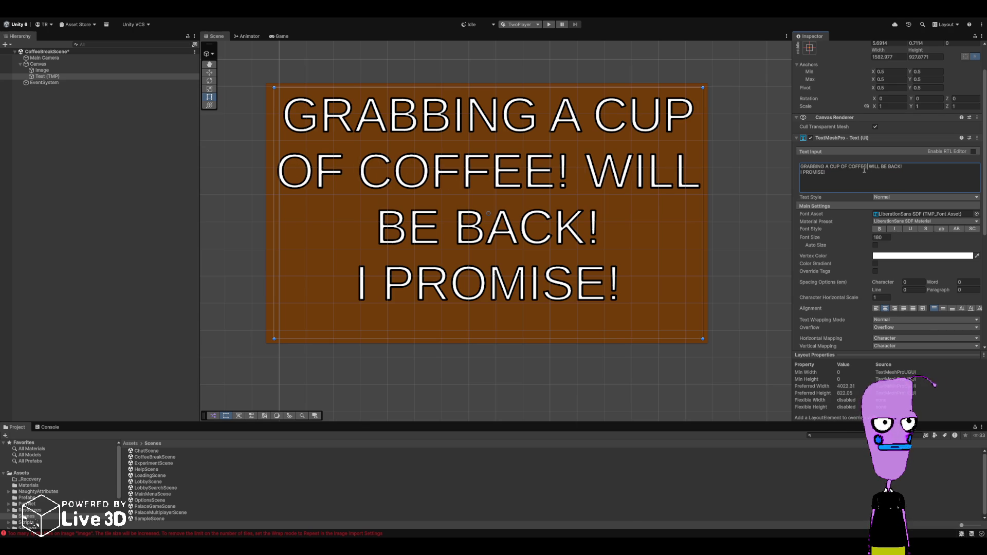
key(Return)
text(¡)
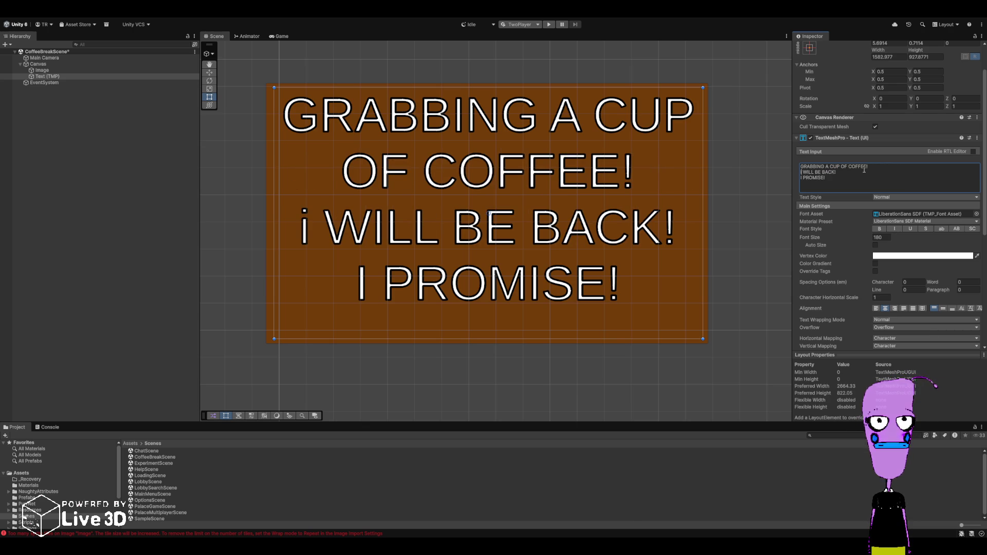
key(BackSpace)
text(I)
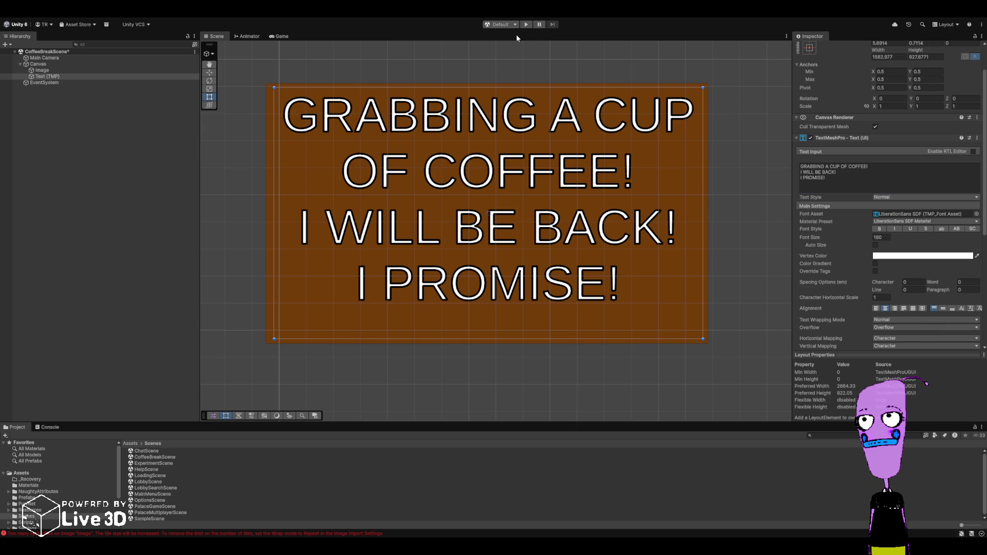
click(527, 24)
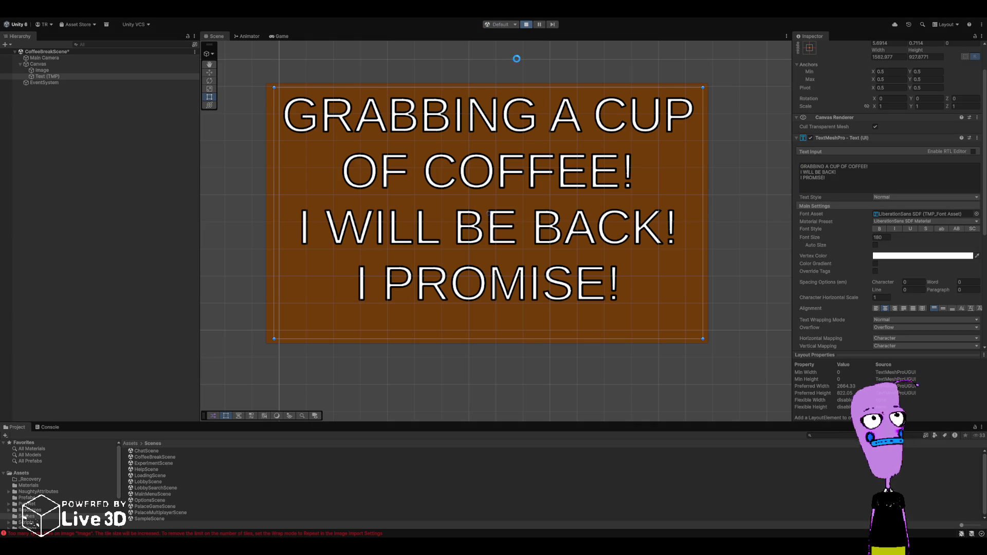
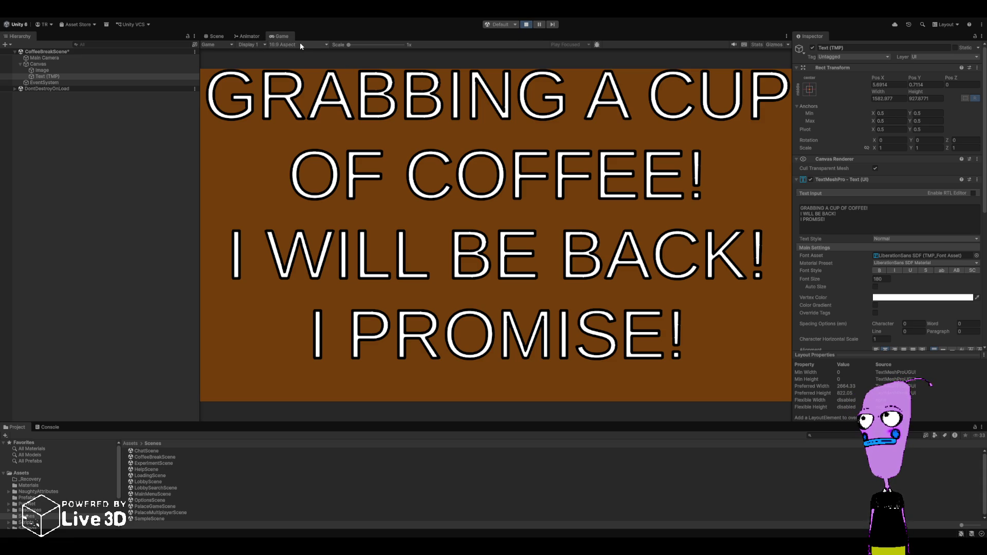
- Stop play mode and open PalaceMultiplayerScene from the Scenes folder
click(525, 25)
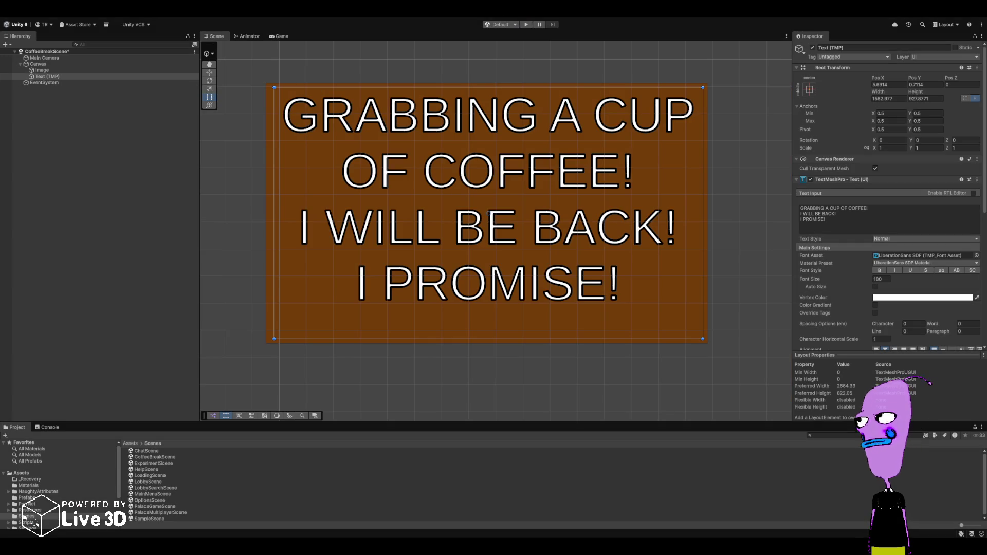
scroll(24, 516, down, 2)
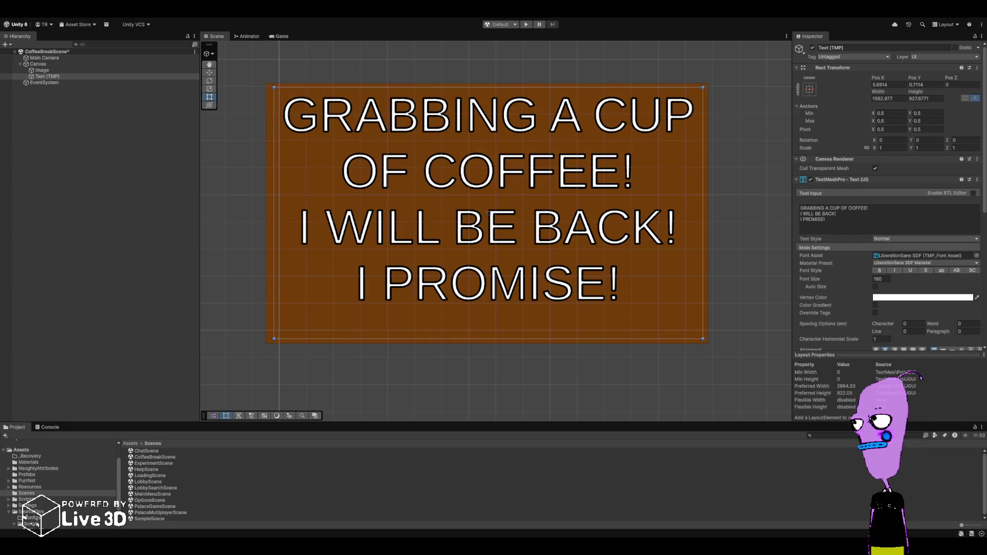
click(162, 513)
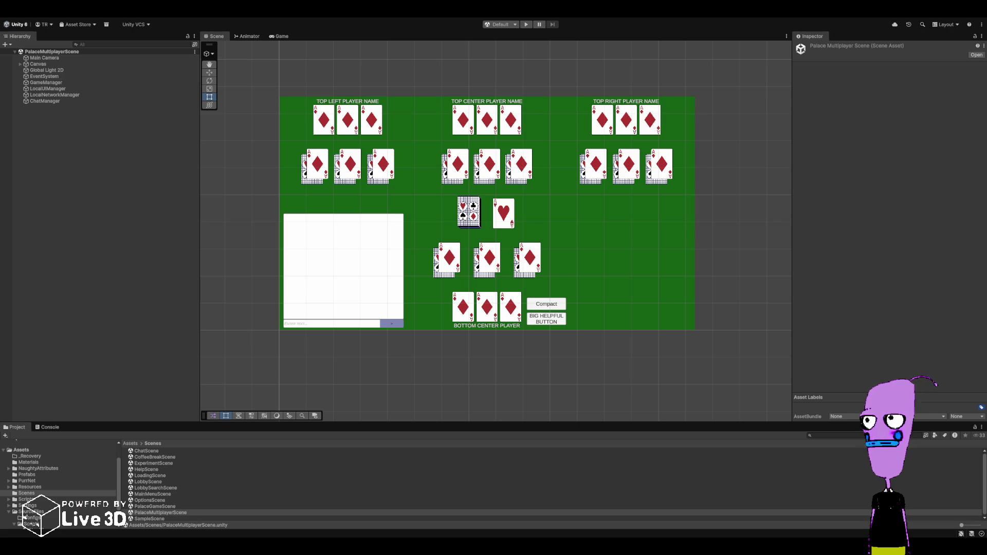
- Select the PalaceMultiplayerScene asset, enable the TwoPlayer play mode scenario, and start play mode
click(161, 513)
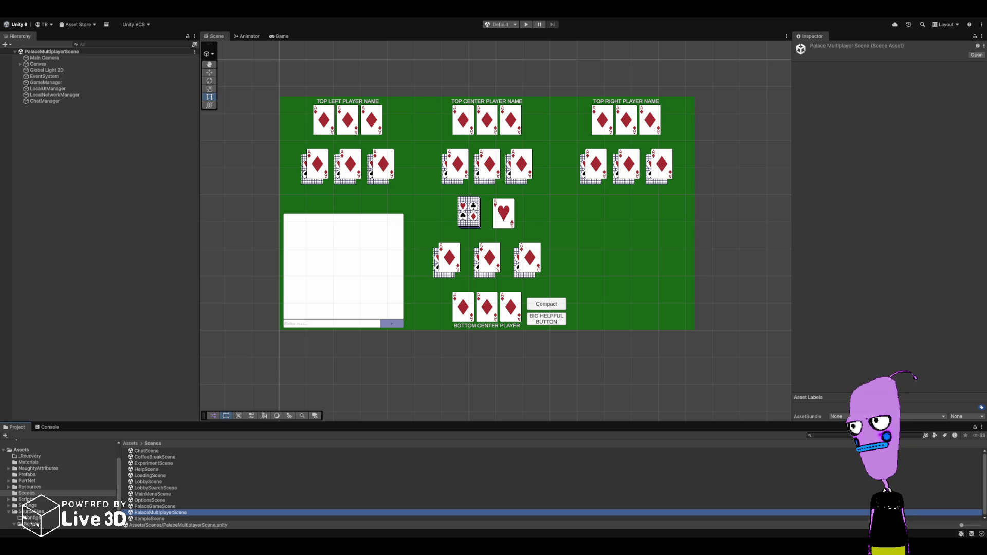
click(525, 24)
click(548, 25)
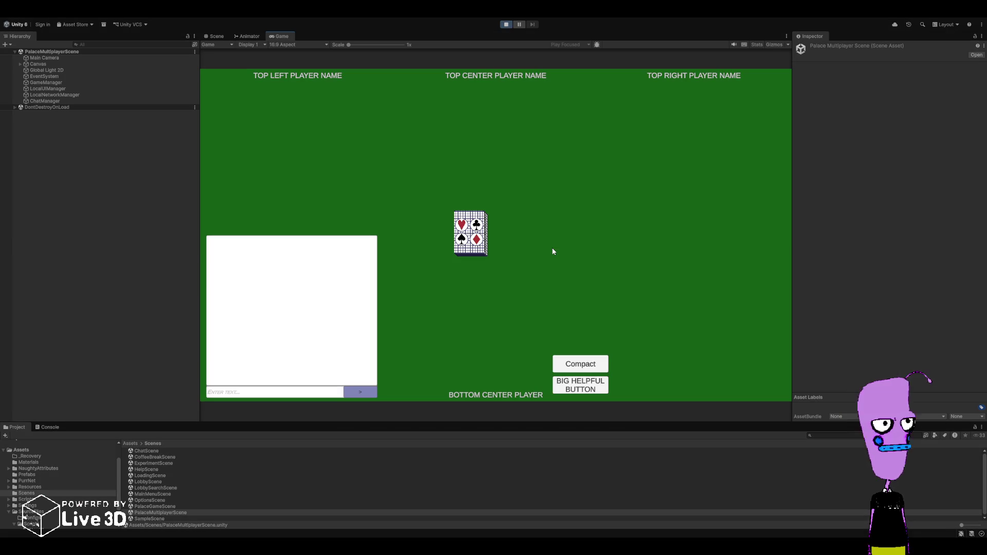
- Deal the cards, play the 8 and queen of hearts, then expand the Canvas in the Hierarchy
click(574, 387)
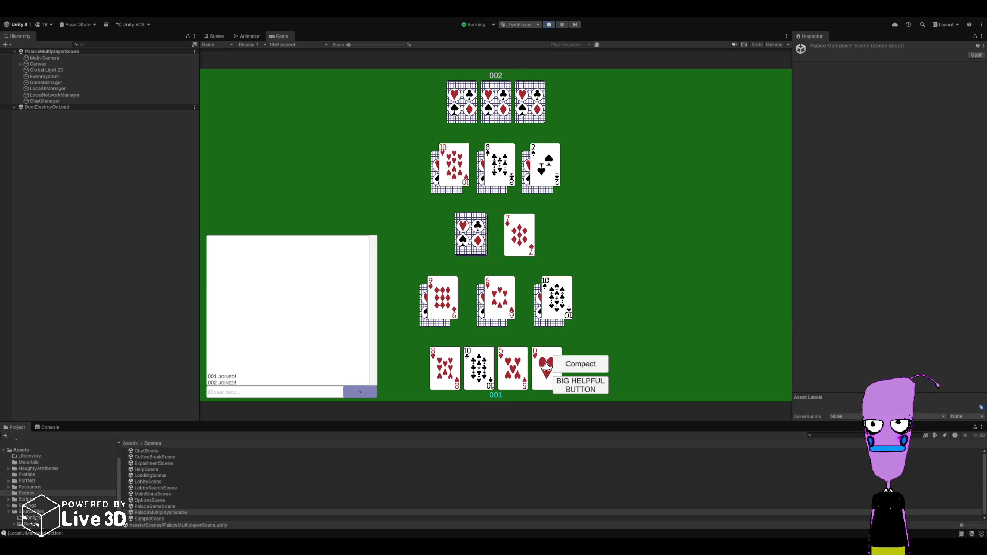
click(444, 368)
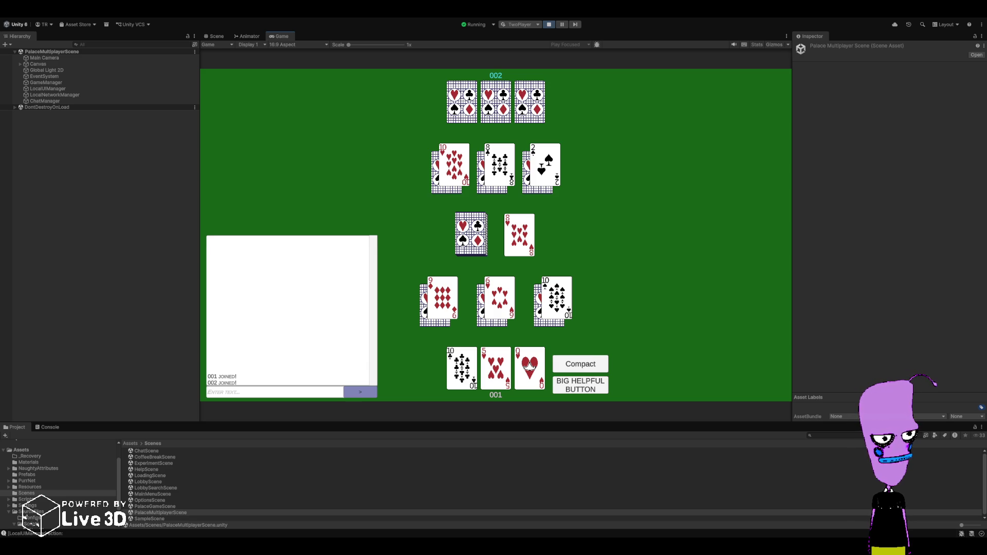
click(529, 368)
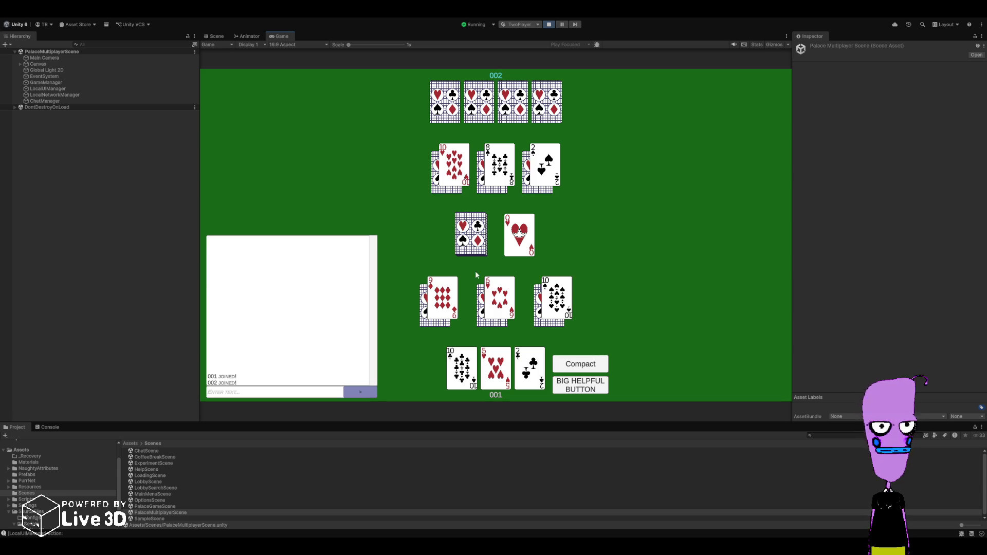
mouse_move(505, 247)
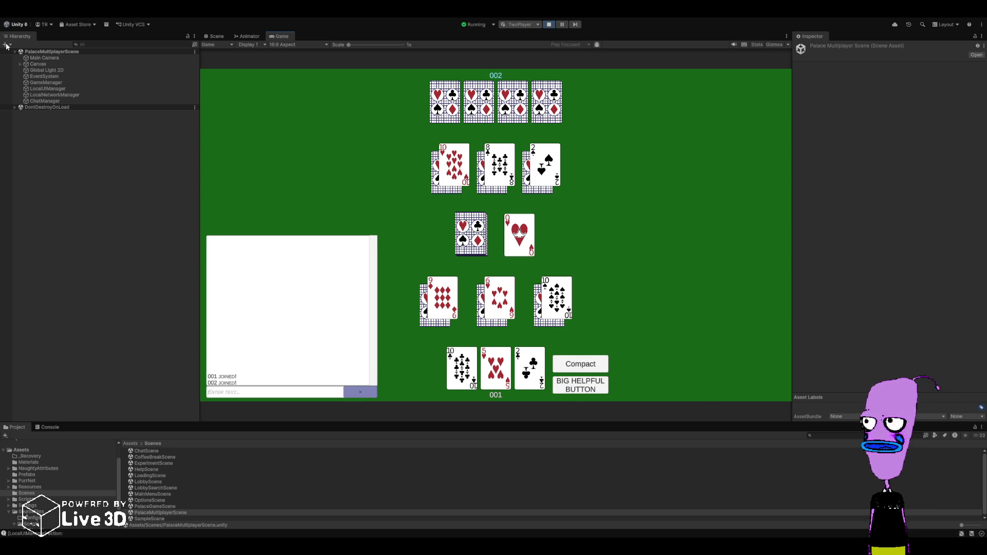
click(20, 65)
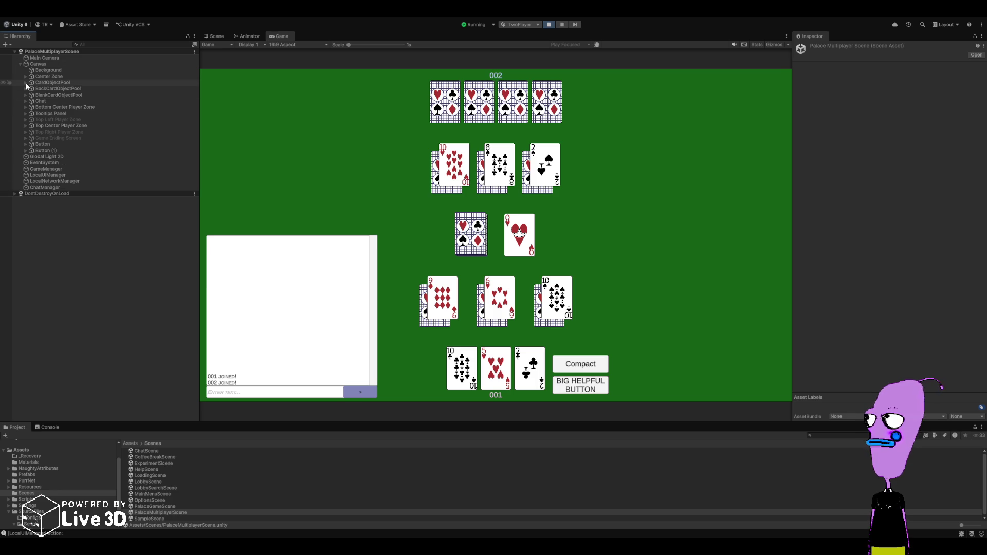
- Inspect the pooled Eight of Diamonds card object and spread out the discard pile
click(25, 82)
click(57, 113)
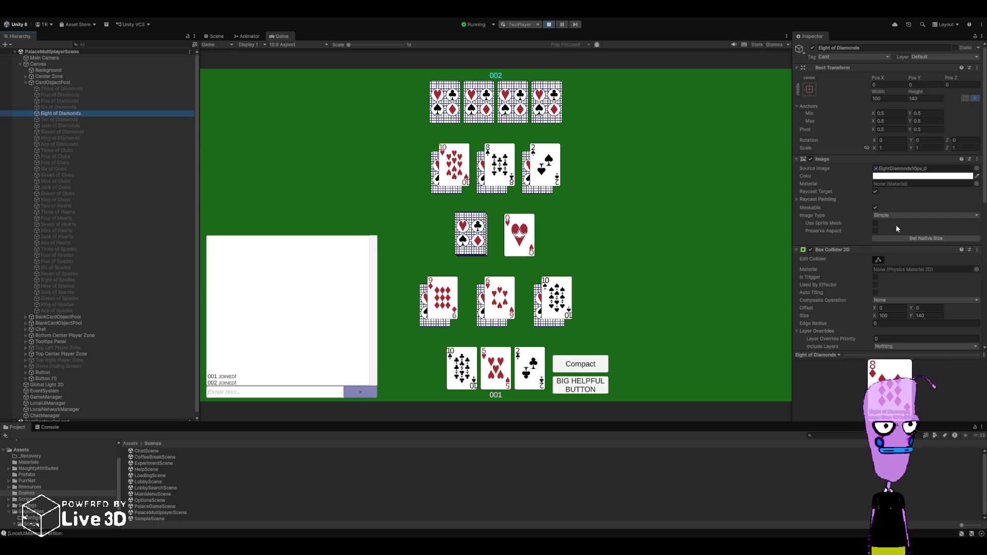
scroll(848, 237, down, 10)
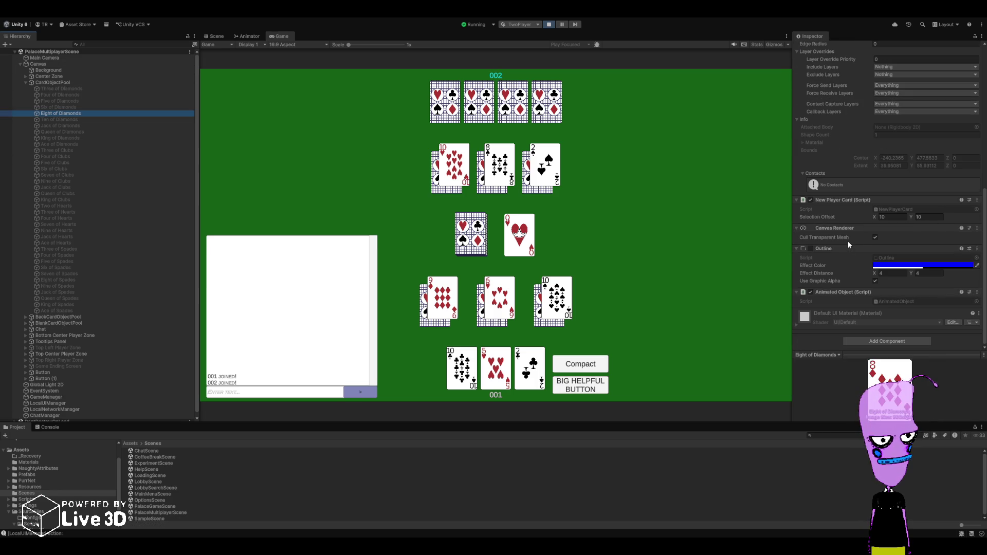
scroll(847, 242, up, 10)
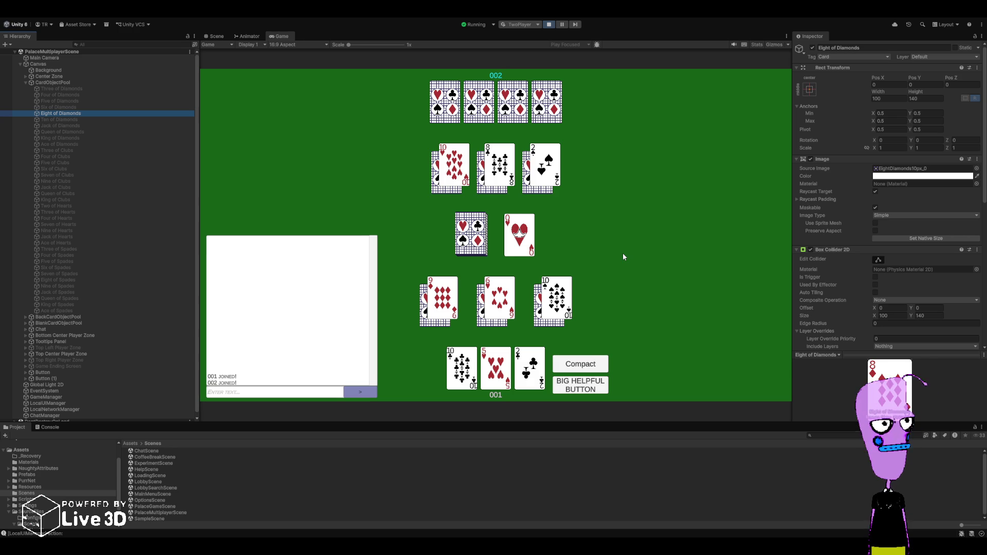
click(519, 242)
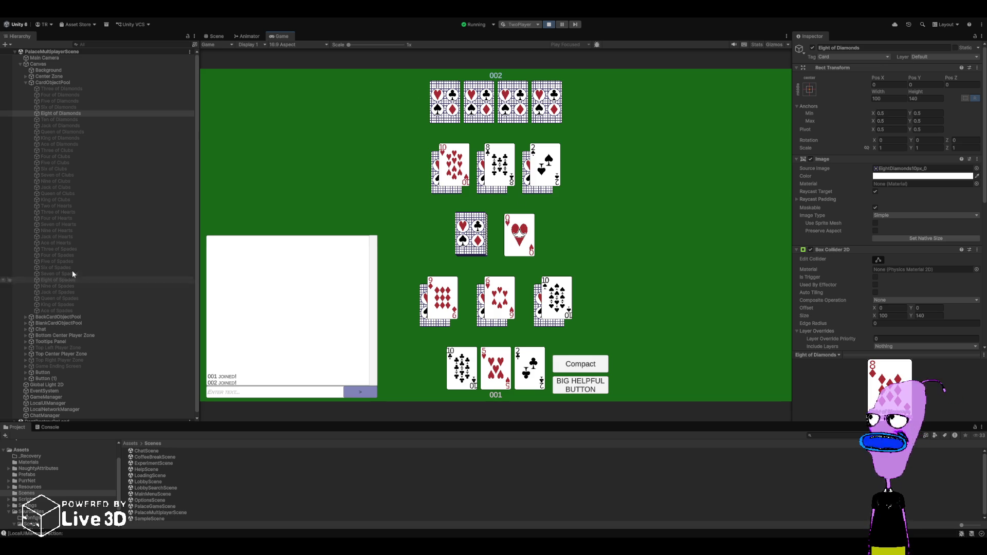
- Expand both player zones to show their Hand, Face-Down Pile and Face-Up Pile cards
scroll(79, 319, down, 1)
click(25, 329)
click(30, 337)
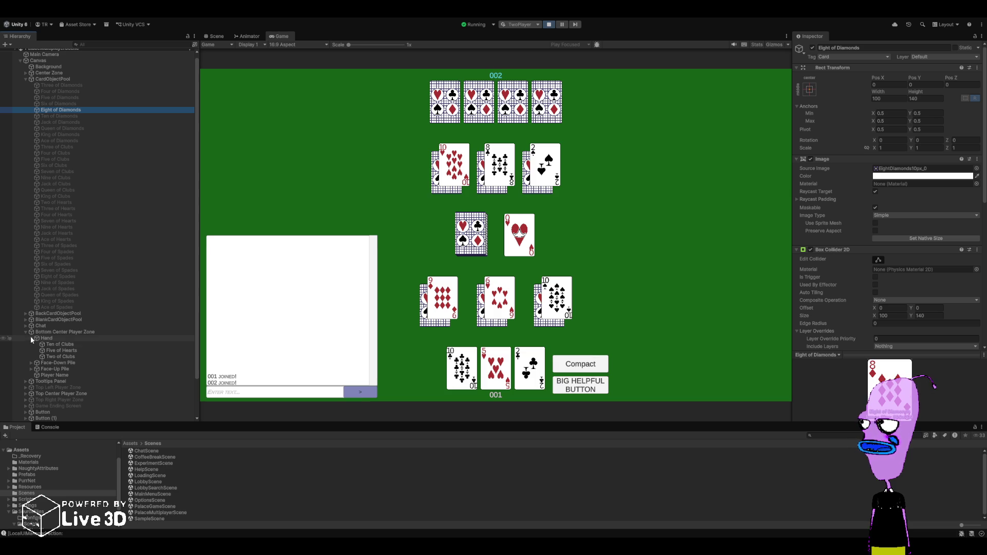
scroll(30, 335, down, 3)
click(26, 351)
click(31, 356)
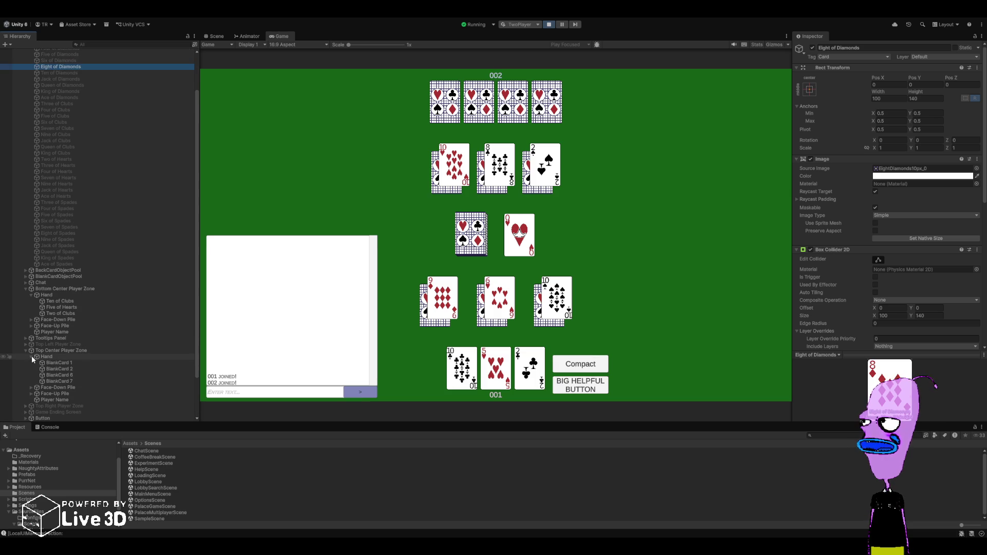
click(30, 393)
click(30, 385)
scroll(29, 385, down, 3)
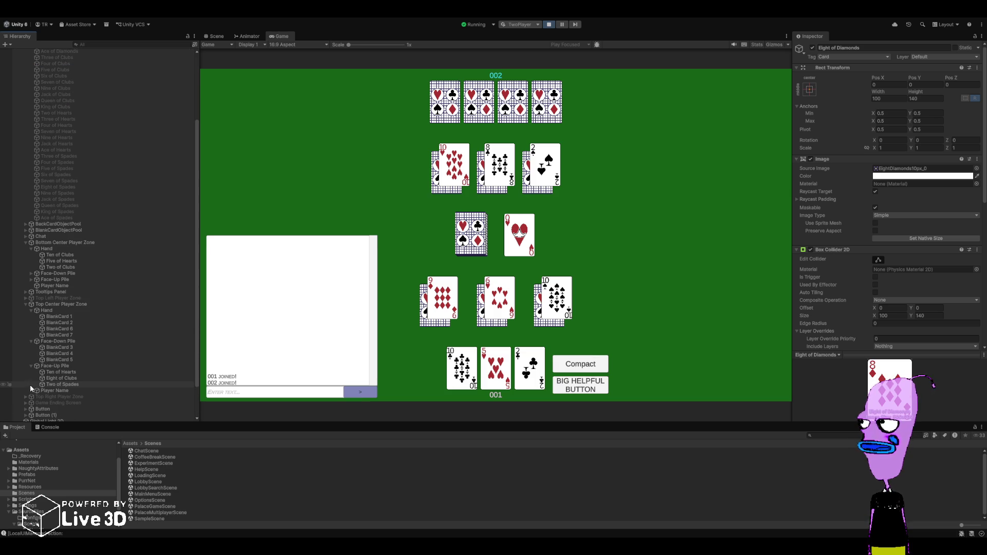
scroll(91, 348, down, 3)
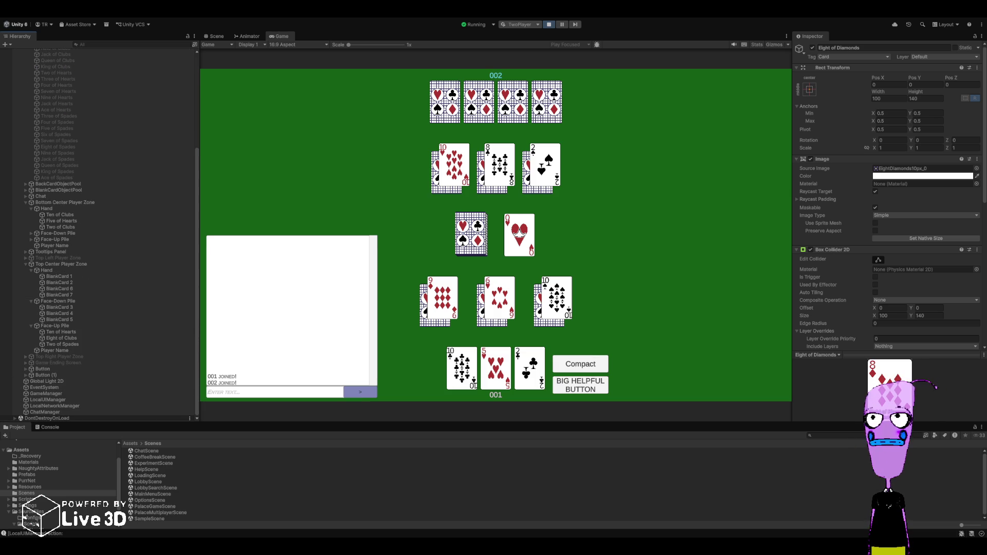
- Restart play mode, deal a fresh set of cards, and switch to LocalUIManager.cs in Rider
click(549, 25)
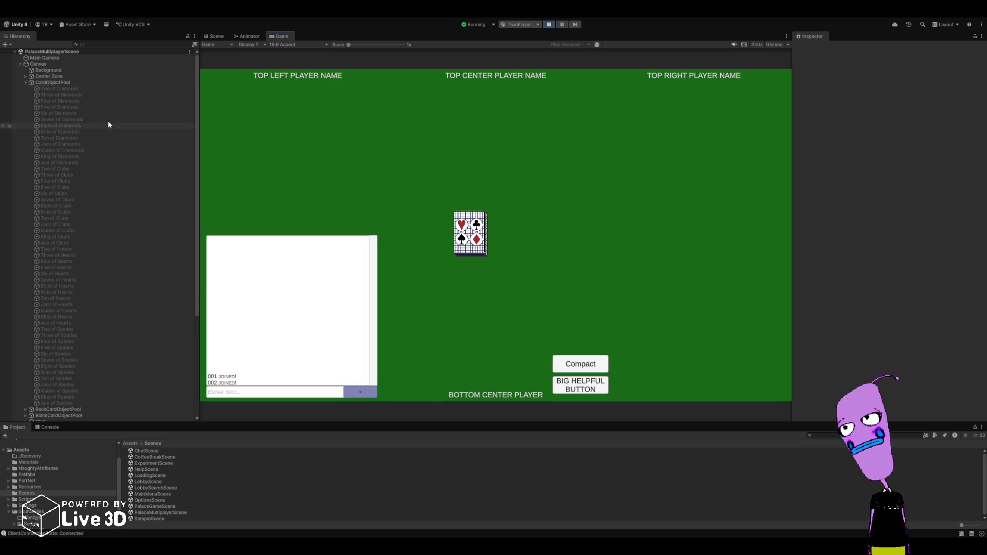
click(580, 385)
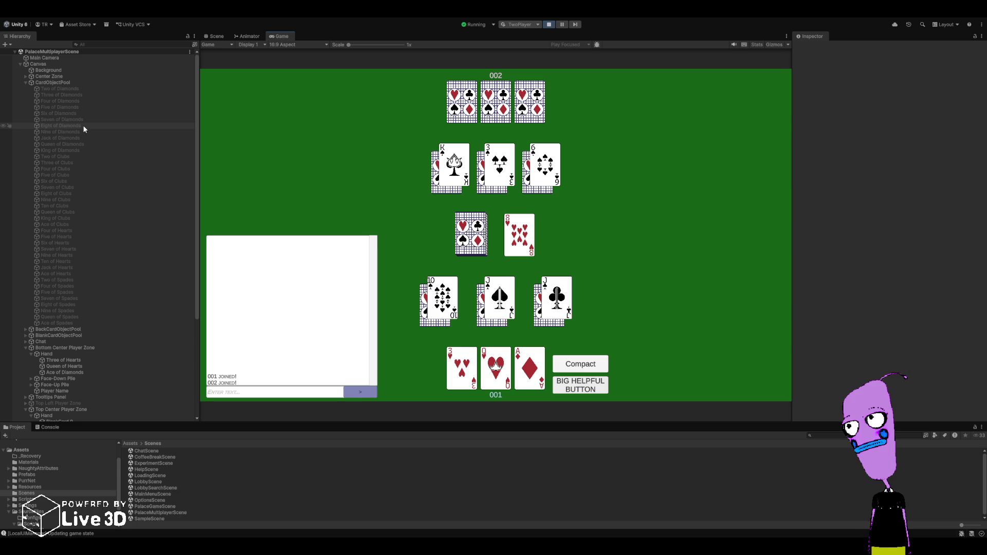
key(alt+Tab)
scroll(277, 279, up, 10)
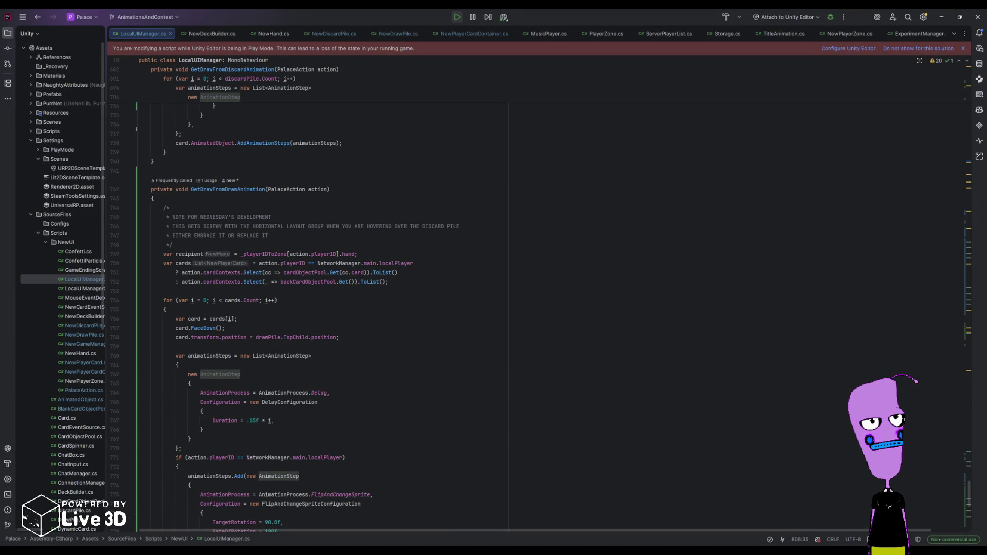
- Review the ProcessTurnAction loop, highlighting handIndex on line 362 and the truePlayerCard line 368
drag(968, 496, 928, 274)
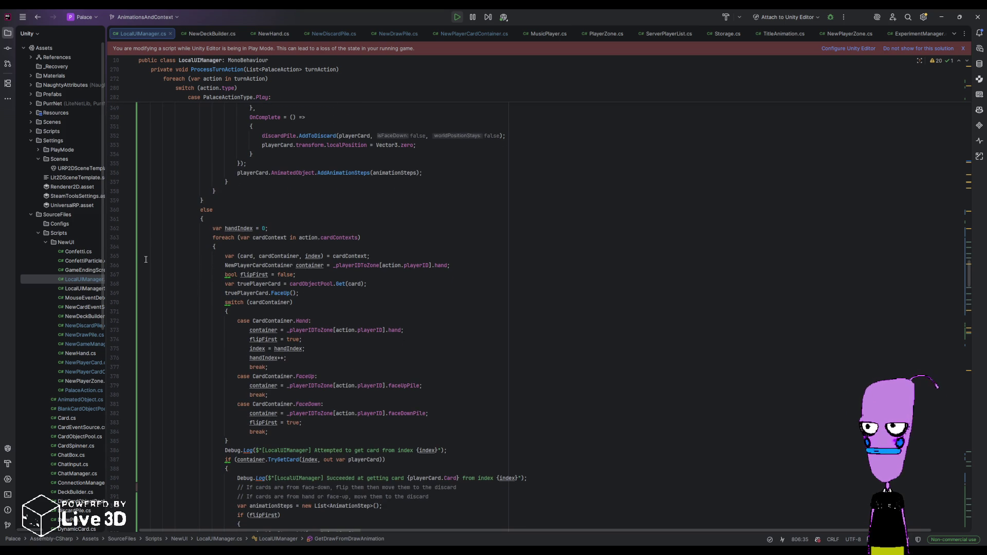
double_click(251, 228)
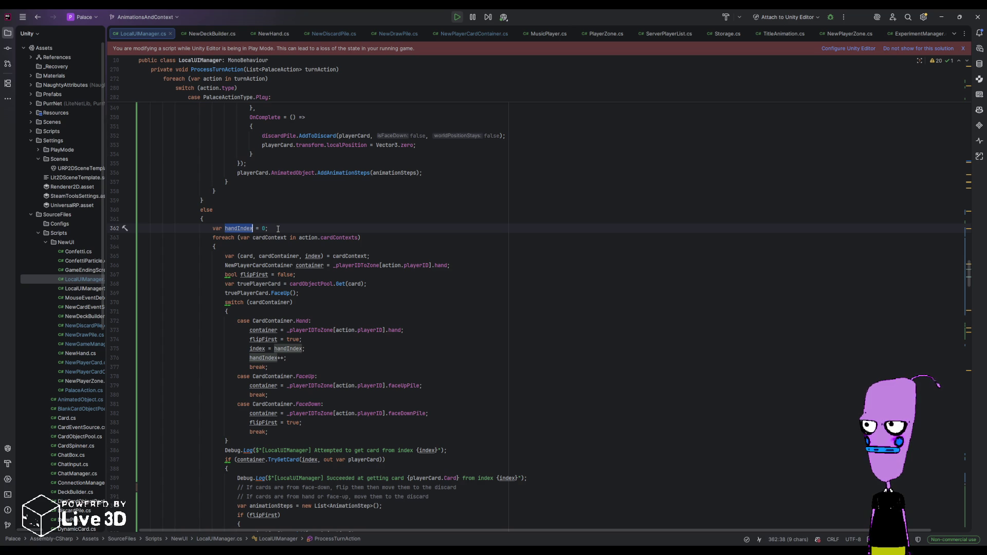
click(278, 228)
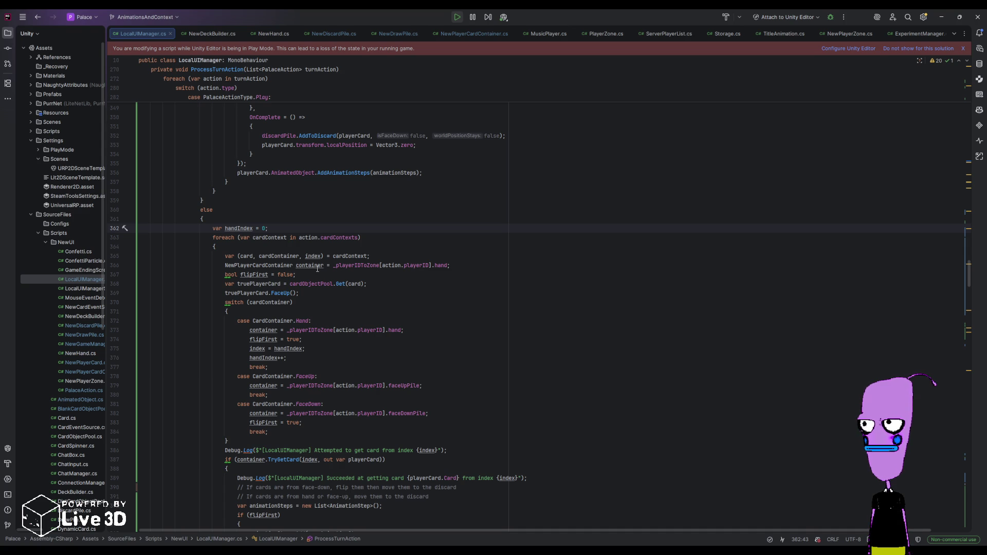
drag(224, 284, 372, 291)
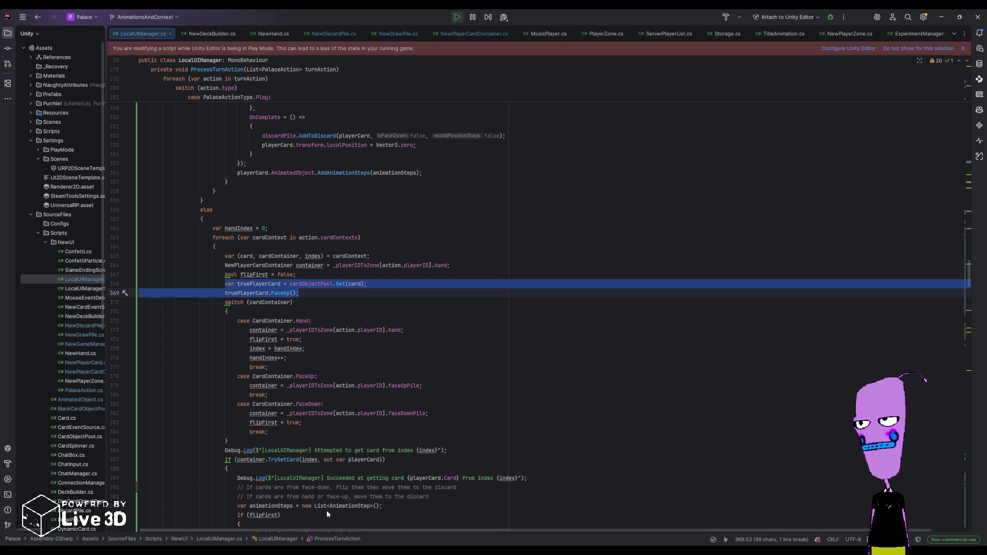
key(alt+Tab)
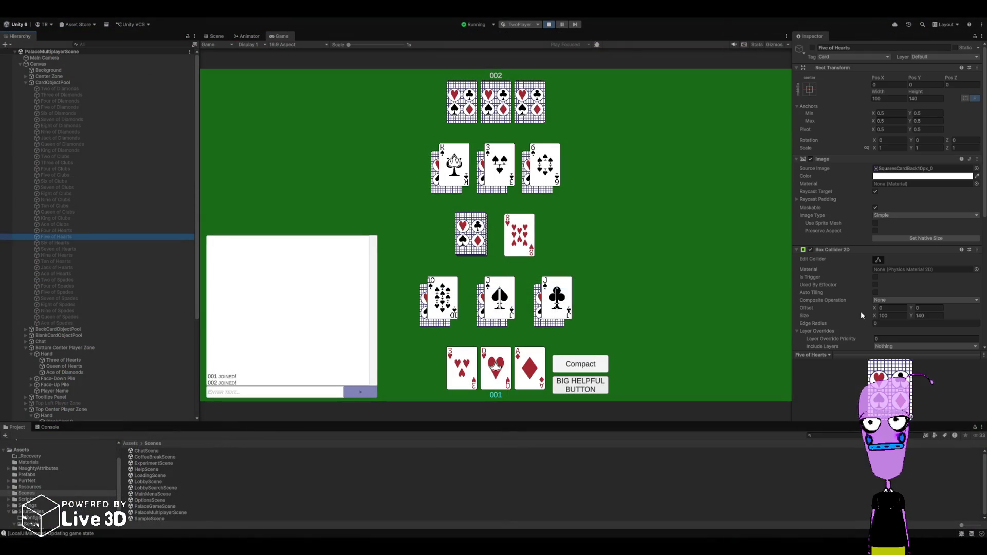
- Inspect the Five of Hearts in Unity, then highlight the FaceUp call on line 369 in Rider
scroll(864, 307, down, 3)
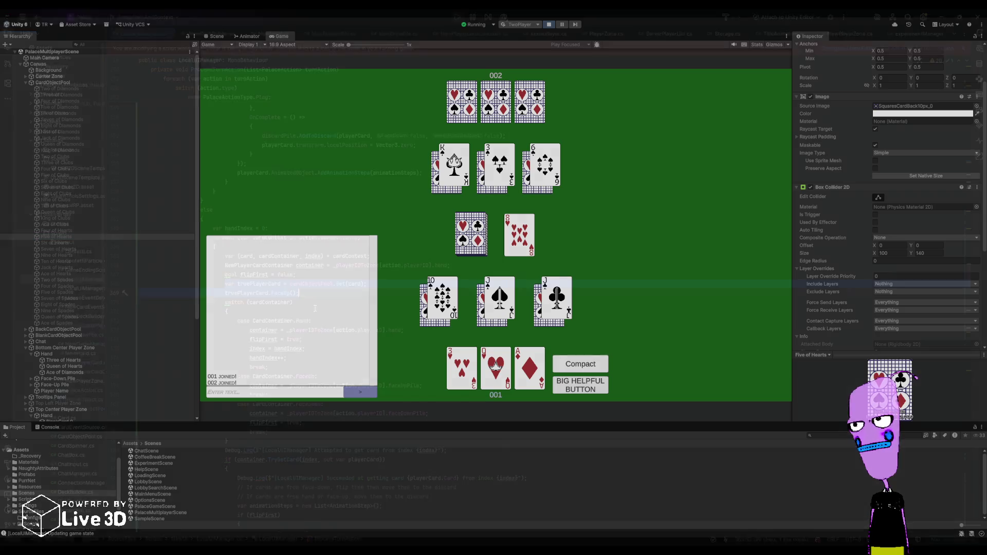
key(alt+Tab)
drag(298, 293, 224, 293)
key(End)
scroll(283, 322, down, 3)
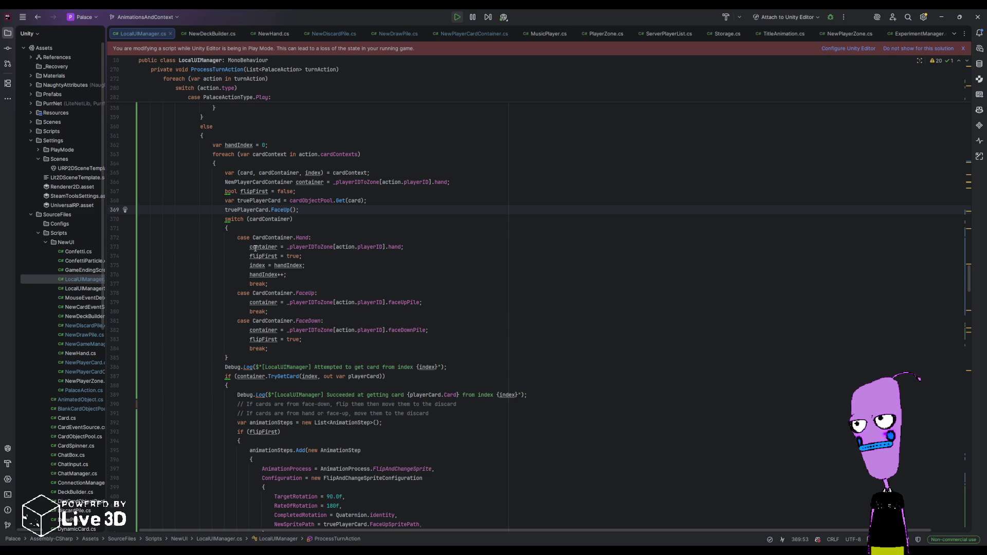
scroll(262, 250, down, 1)
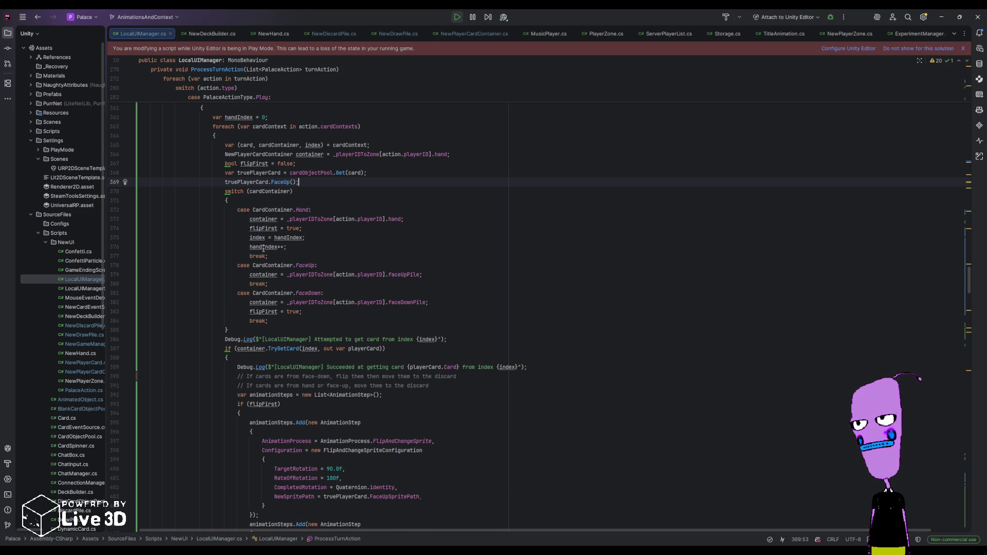
scroll(263, 248, down, 3)
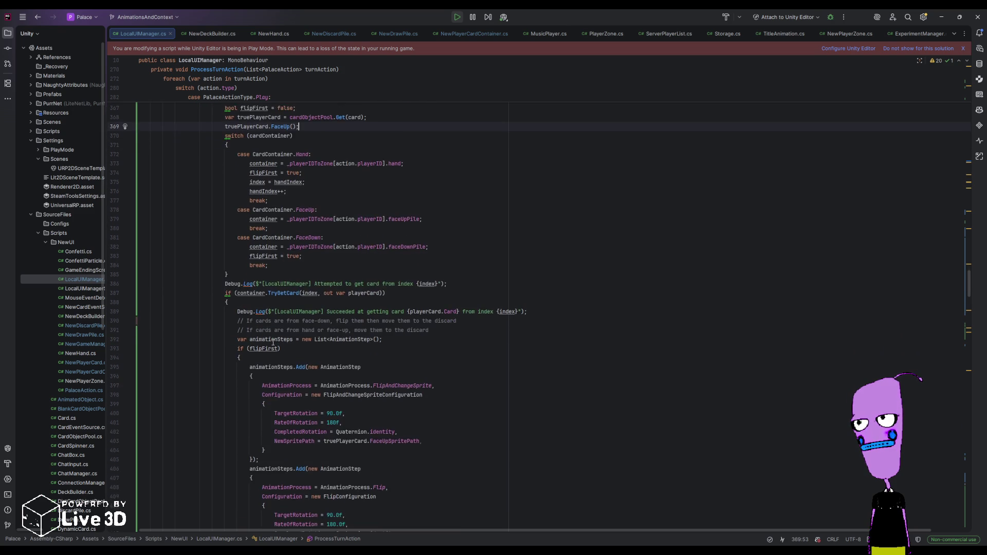
scroll(273, 342, up, 1)
scroll(273, 343, down, 1)
scroll(272, 343, down, 3)
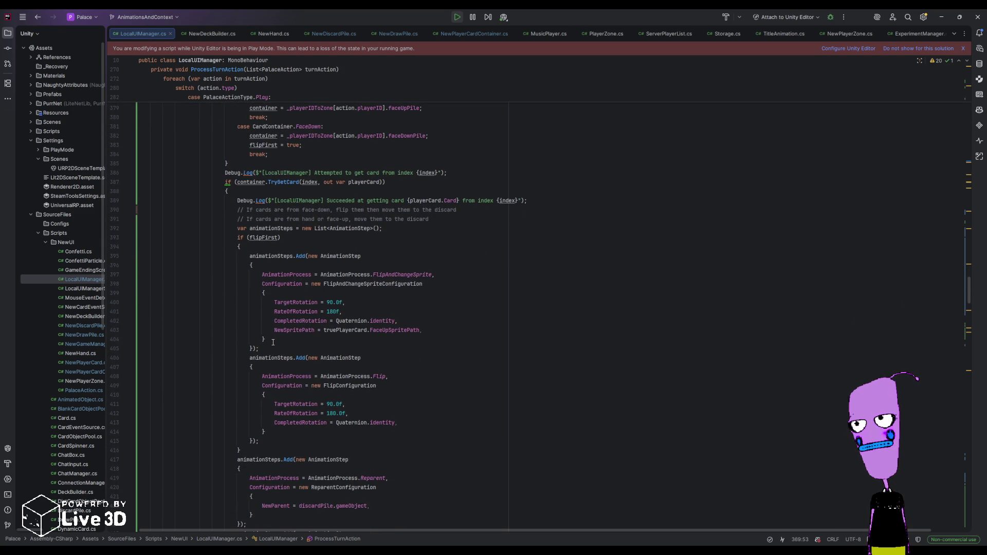
scroll(273, 343, down, 2)
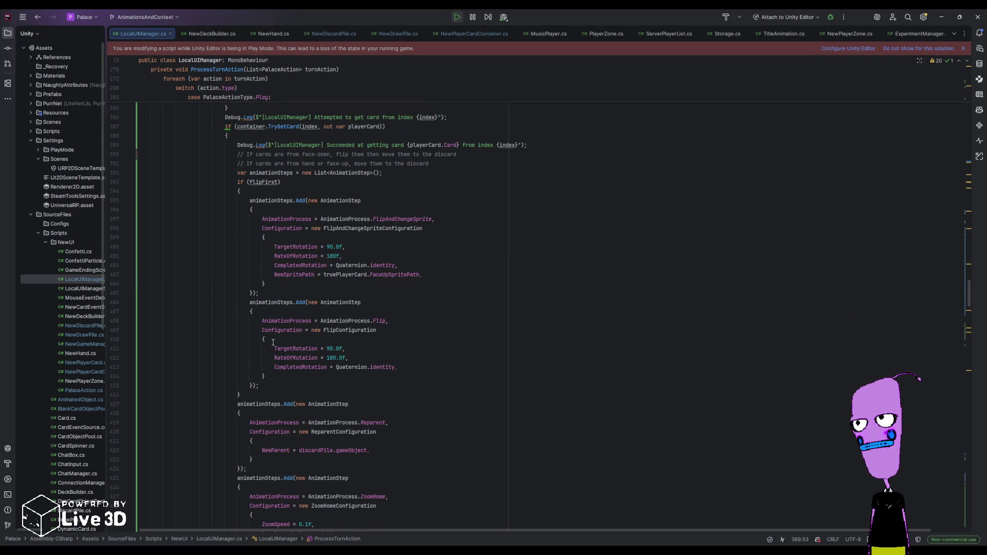
scroll(273, 342, down, 4)
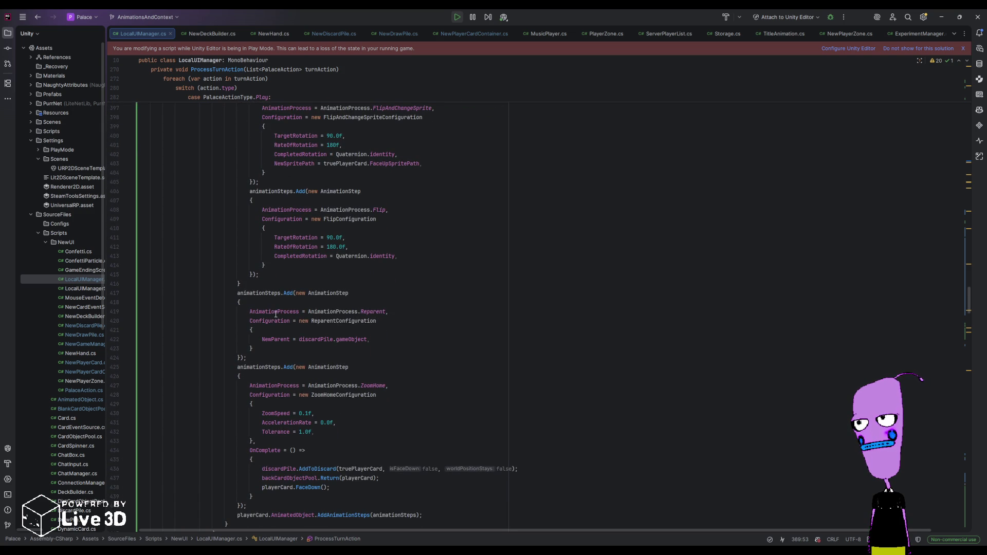
scroll(273, 320, up, 13)
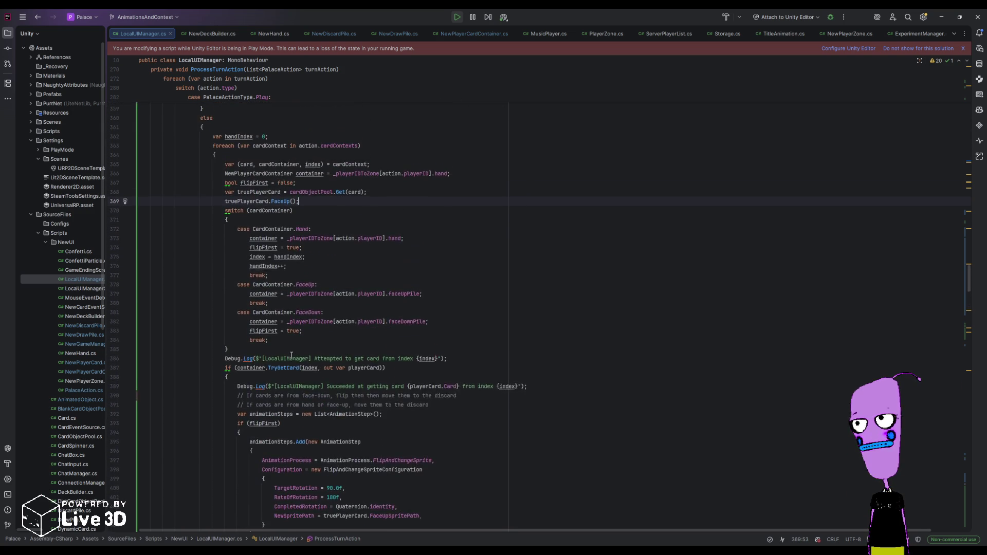
scroll(292, 355, down, 15)
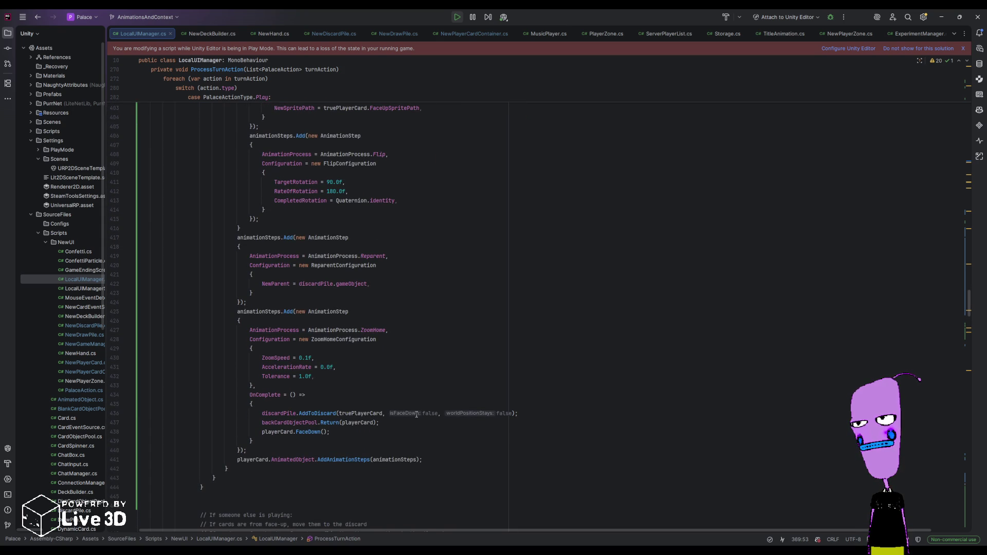
mouse_move(416, 414)
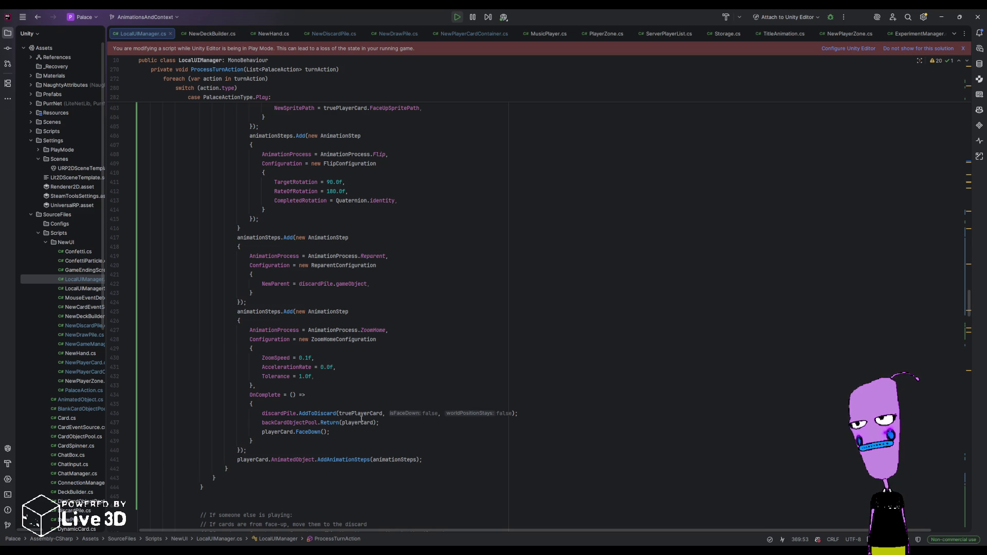
scroll(339, 369, up, 10)
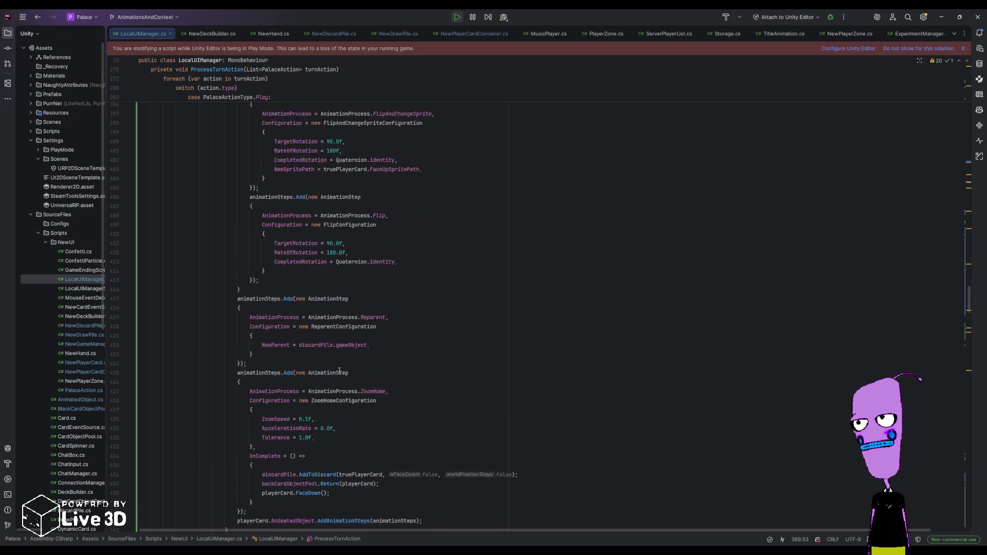
scroll(338, 390, up, 5)
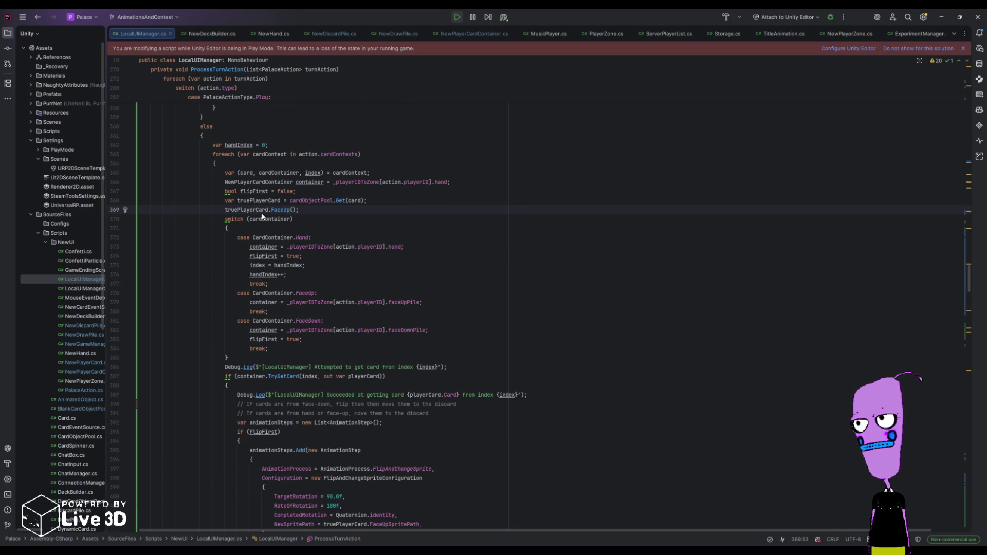
scroll(263, 383, down, 6)
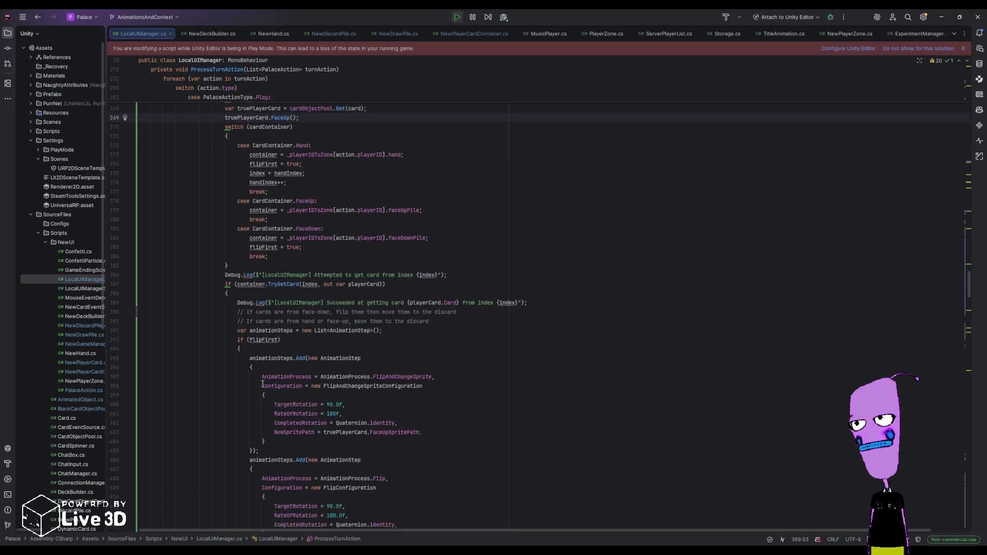
scroll(263, 383, up, 4)
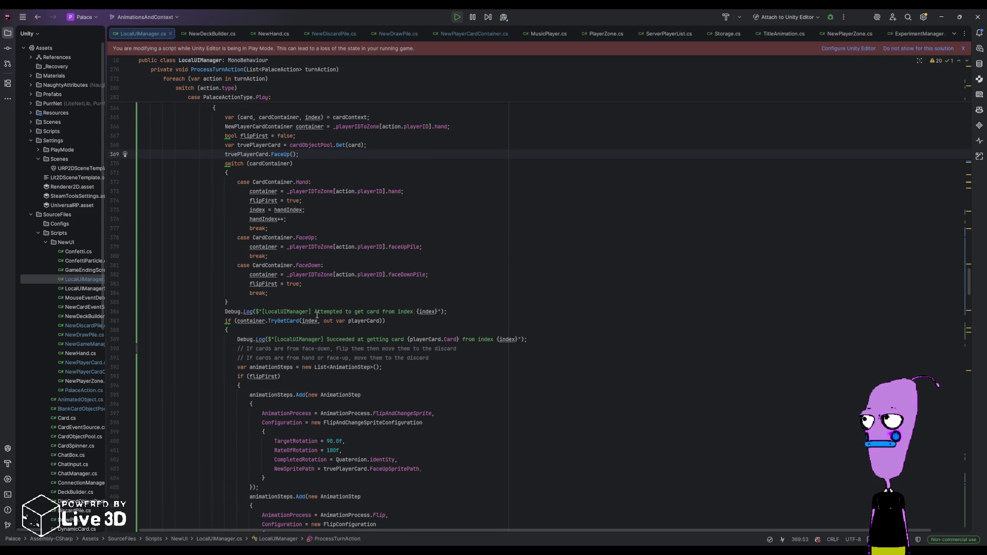
- Scroll through LocalUIManager.cs to review the card-processing code
scroll(320, 294, up, 2)
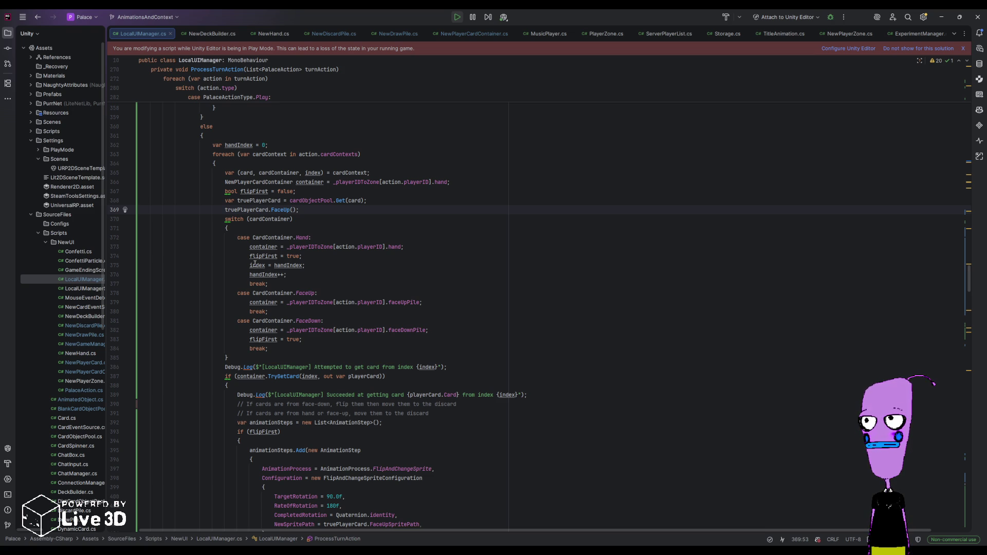
scroll(322, 349, down, 4)
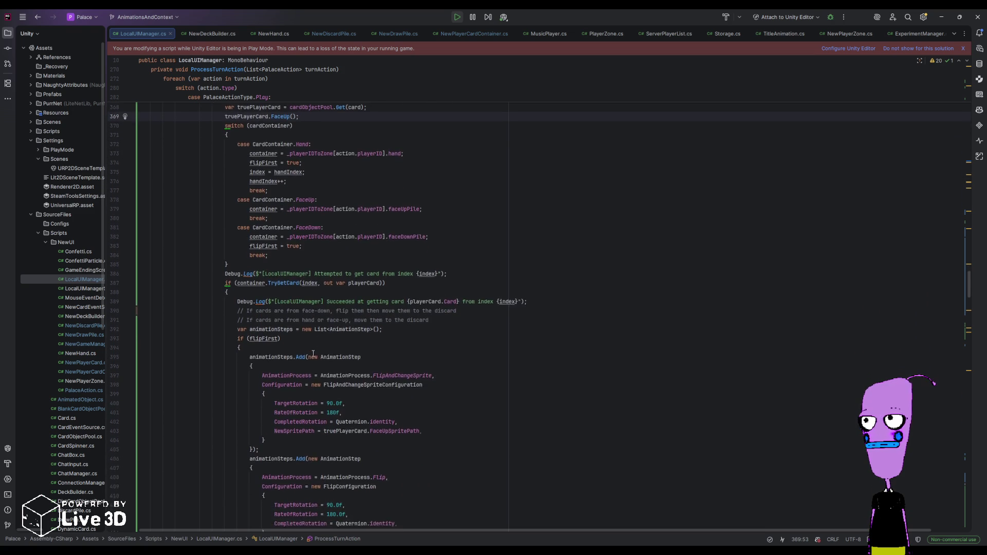
scroll(262, 320, down, 1)
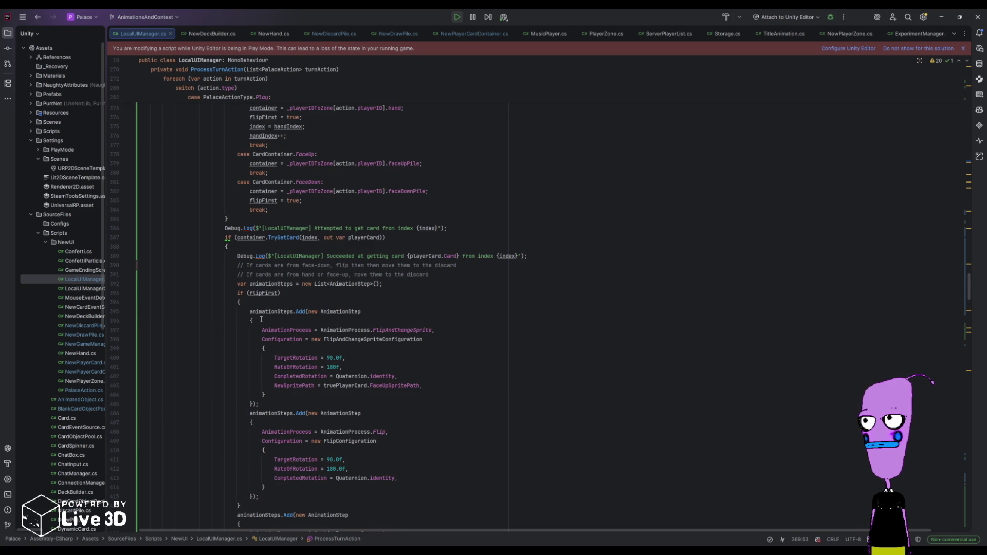
scroll(261, 320, up, 1)
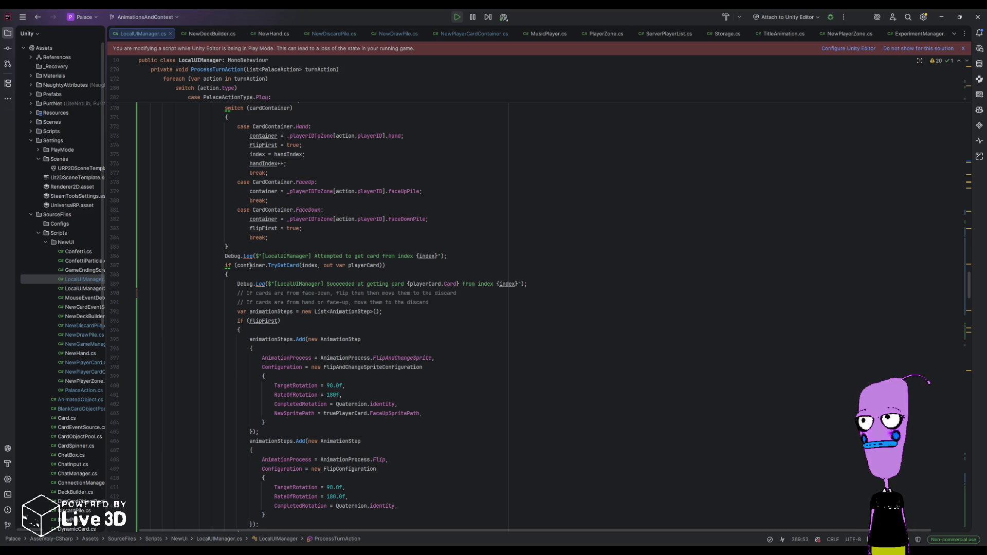
scroll(237, 270, down, 5)
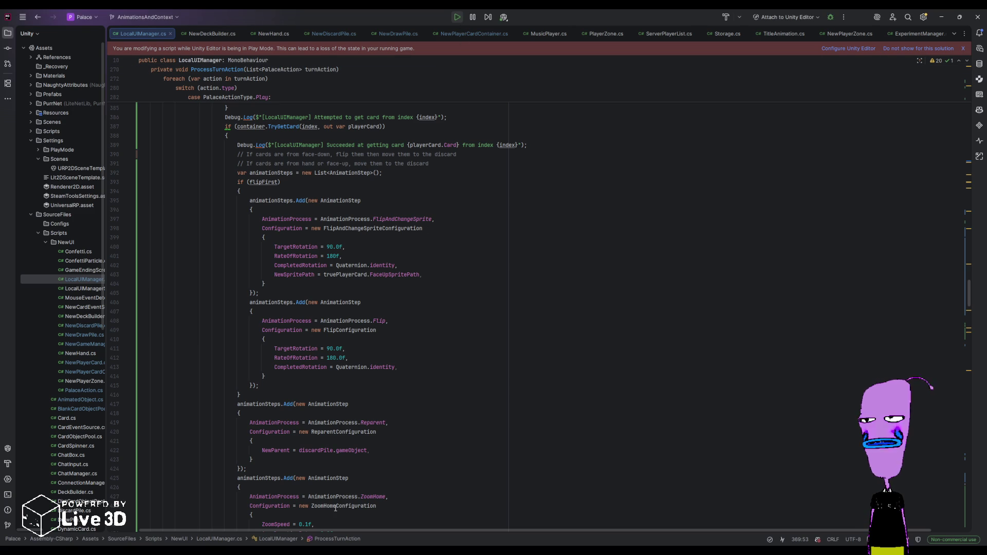
- Stop the running Unity card game, then place the cursor on the TryGetCard if statement in Rider
key(alt+Tab)
click(549, 24)
key(alt+Tab)
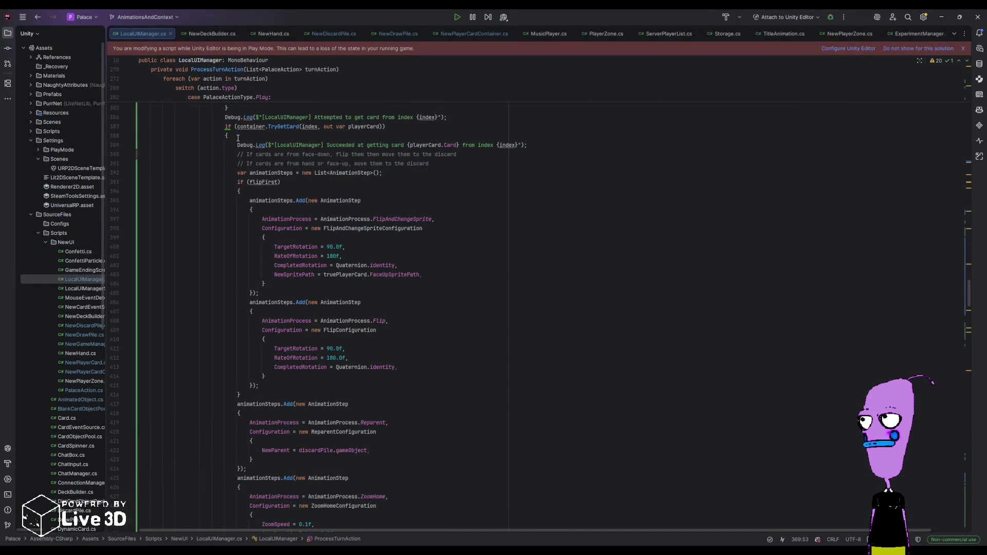
click(224, 126)
scroll(239, 257, down, 7)
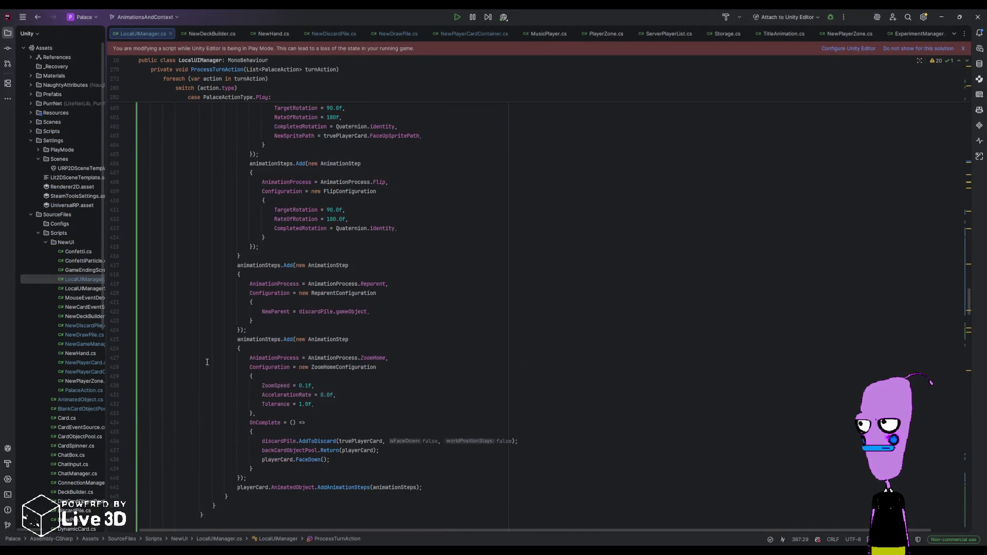
- Start an else block after the TryGetCard block containing a Debug.Log call
scroll(240, 367, up, 12)
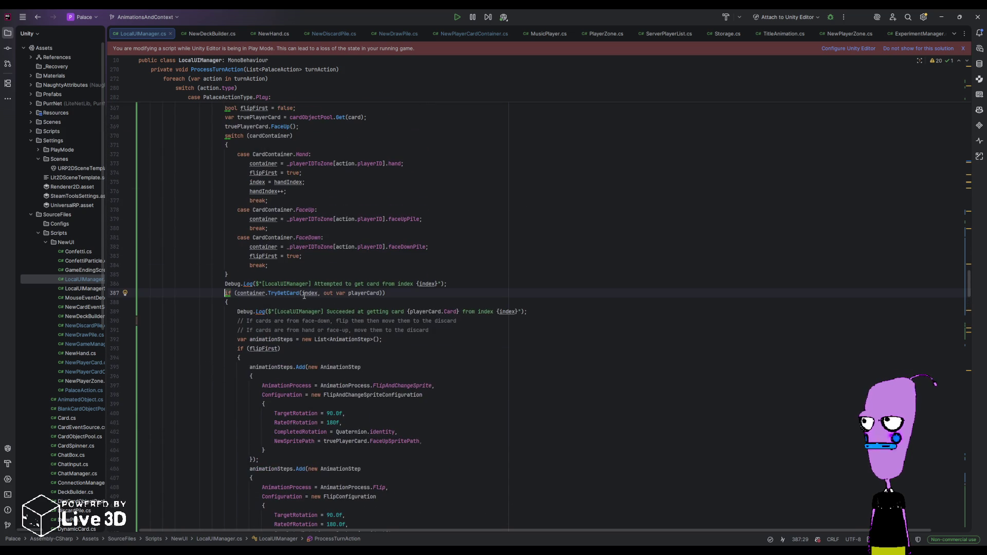
click(246, 300)
scroll(242, 299, down, 18)
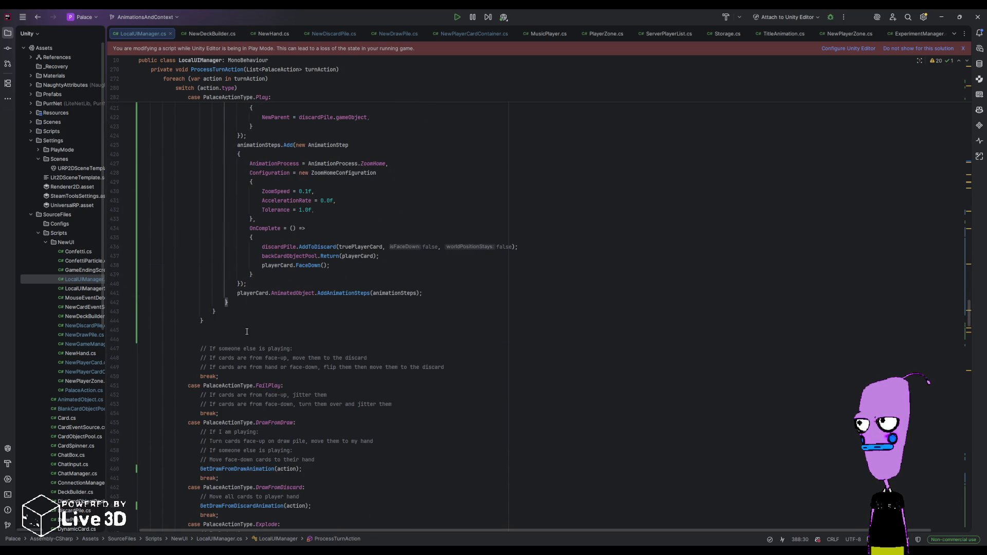
key(Return)
text(else)
key(Return)
text({)
key(Return)
text(Debug.Log($")
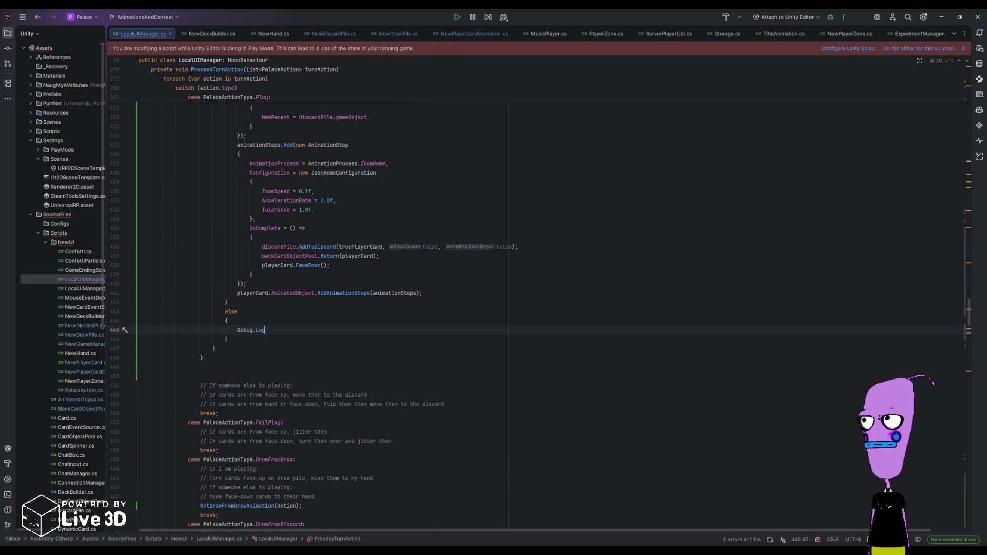
- Complete the log message "[LocalUIManager] TryGetCard() failed for index {index}" and end the statement
scroll(273, 306, up, 15)
scroll(272, 306, up, 4)
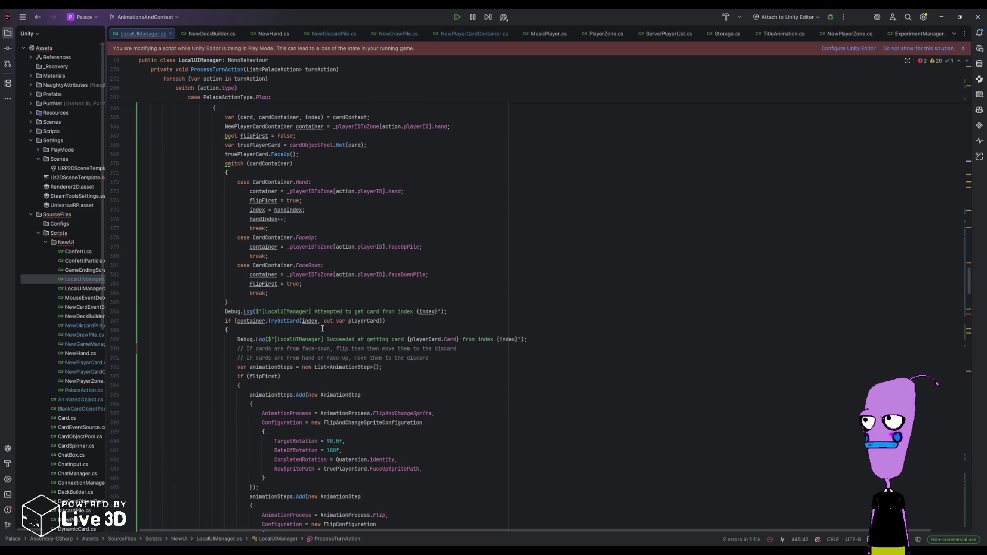
scroll(308, 322, up, 4)
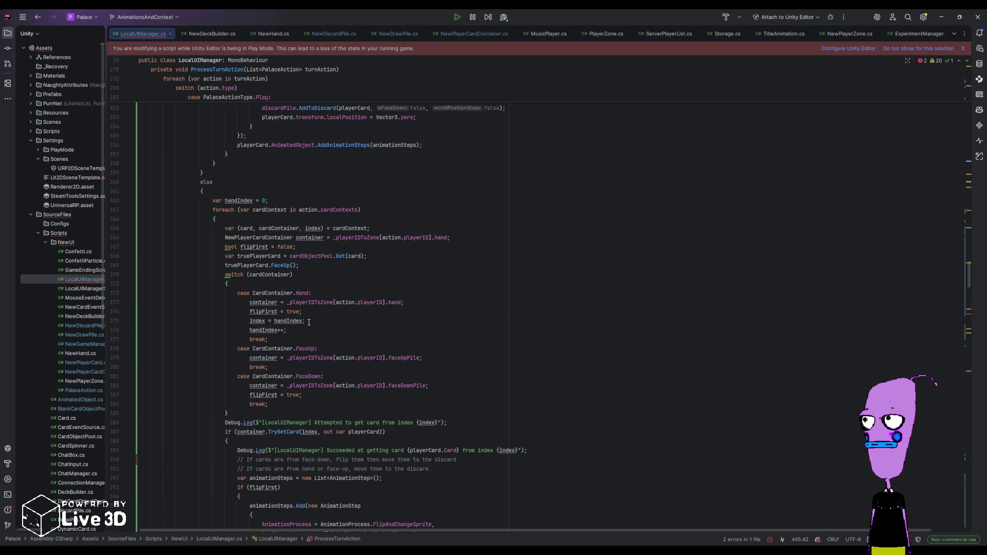
scroll(309, 322, down, 3)
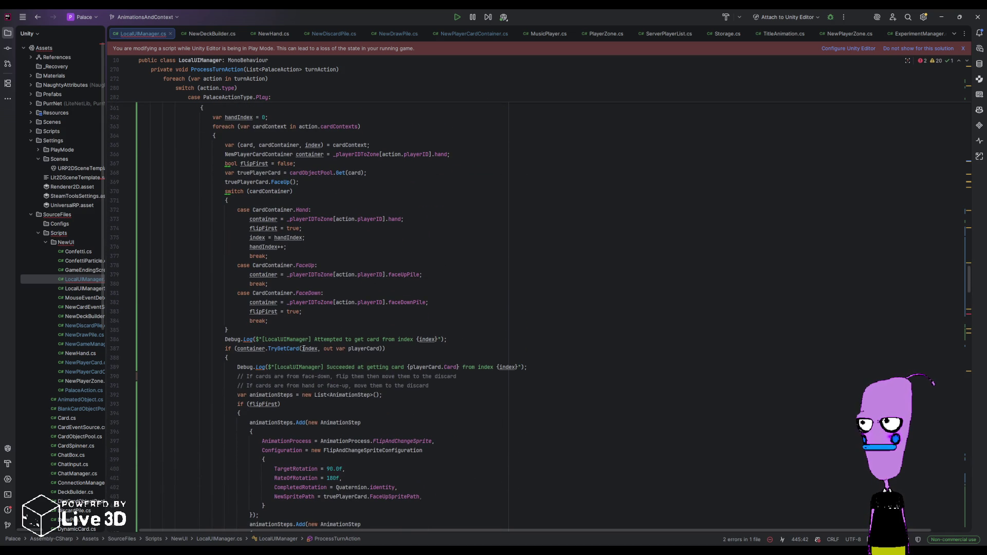
scroll(304, 348, down, 15)
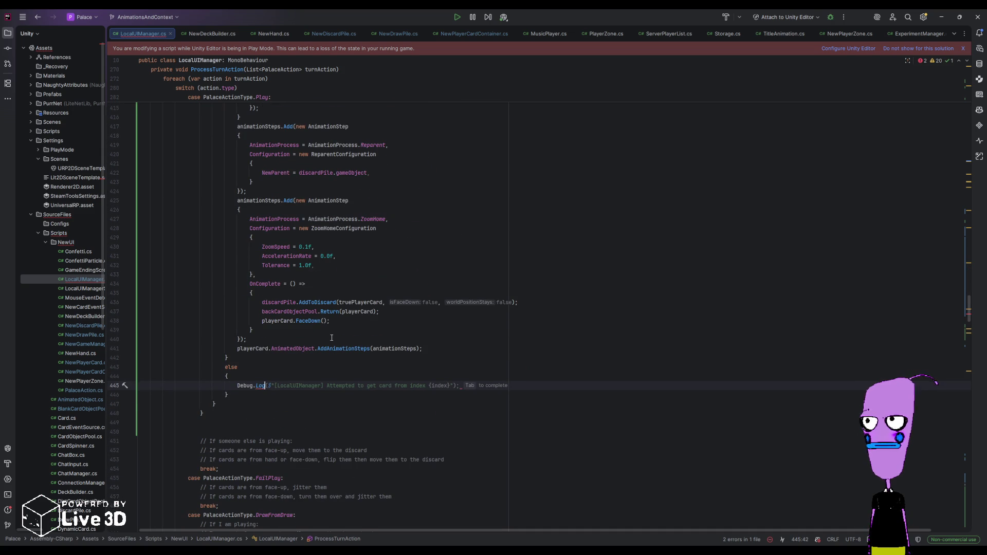
text($"[)
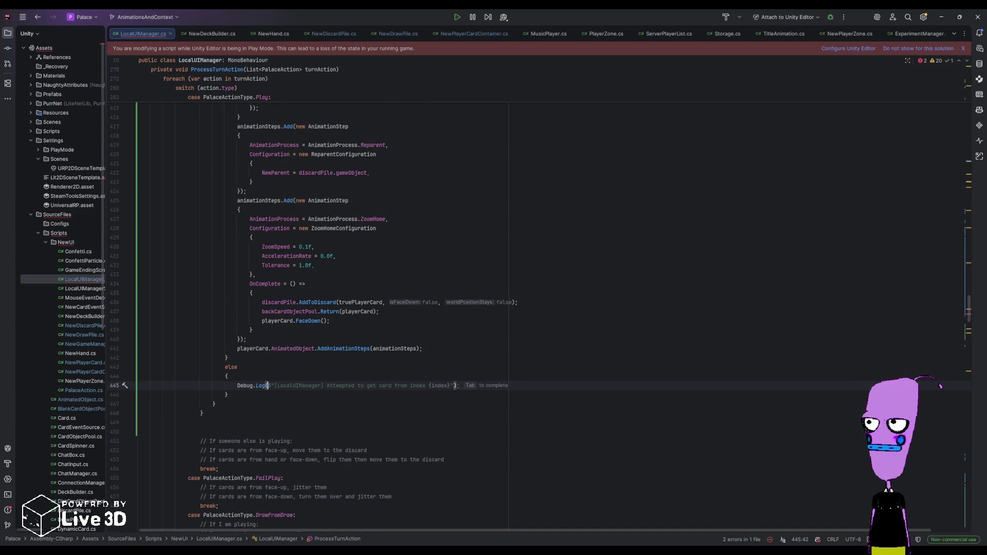
text(LocalUIManager])
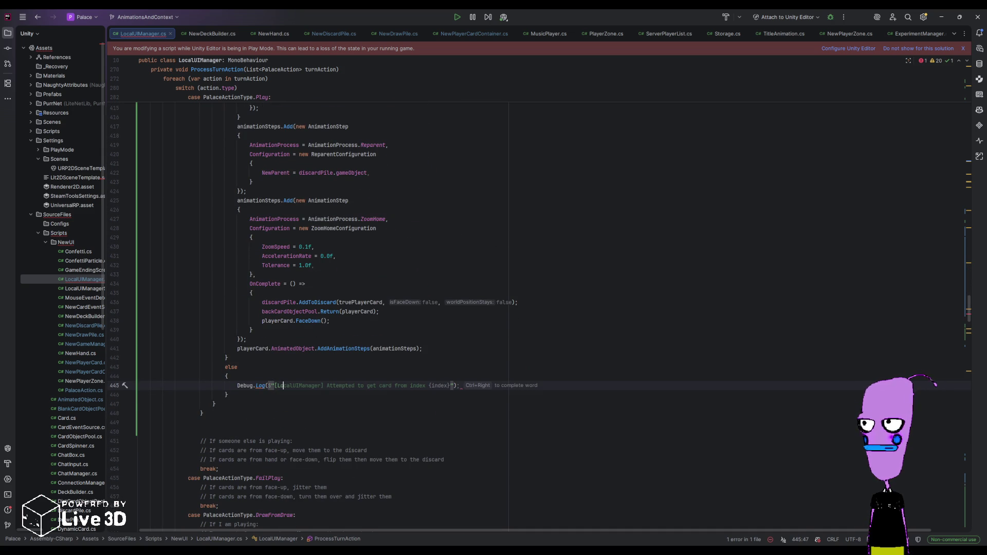
text( TryGetCard)
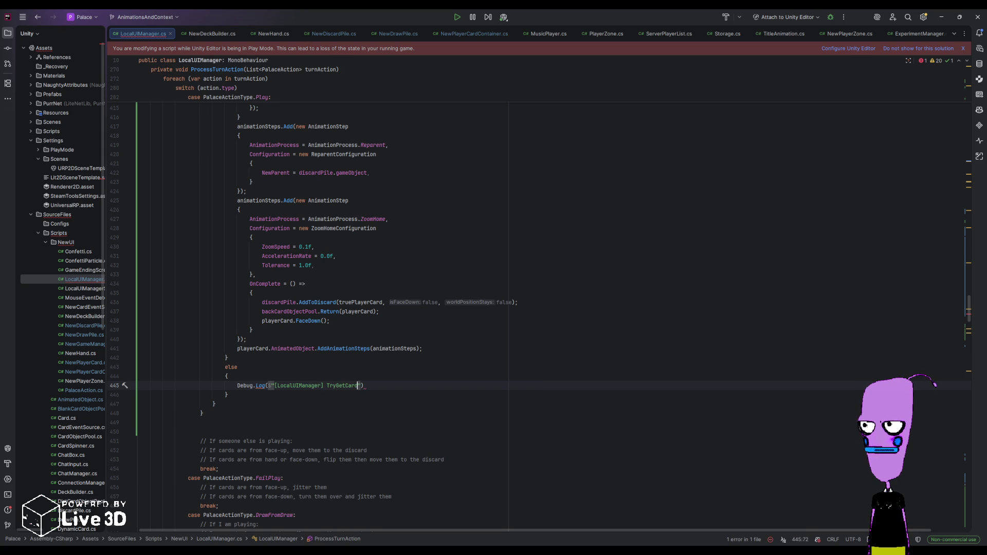
text(() failed for index {)
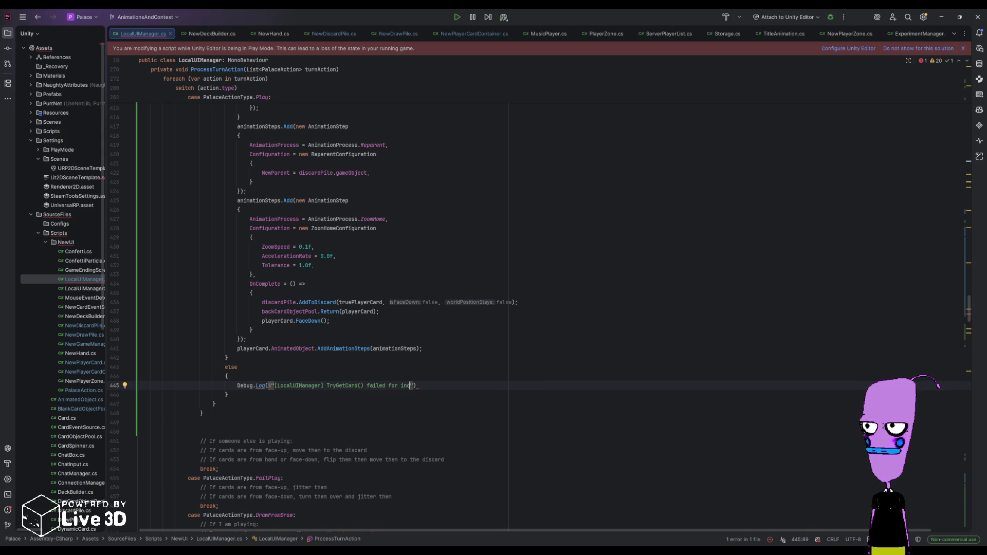
text(index)
key(End)
text(;)
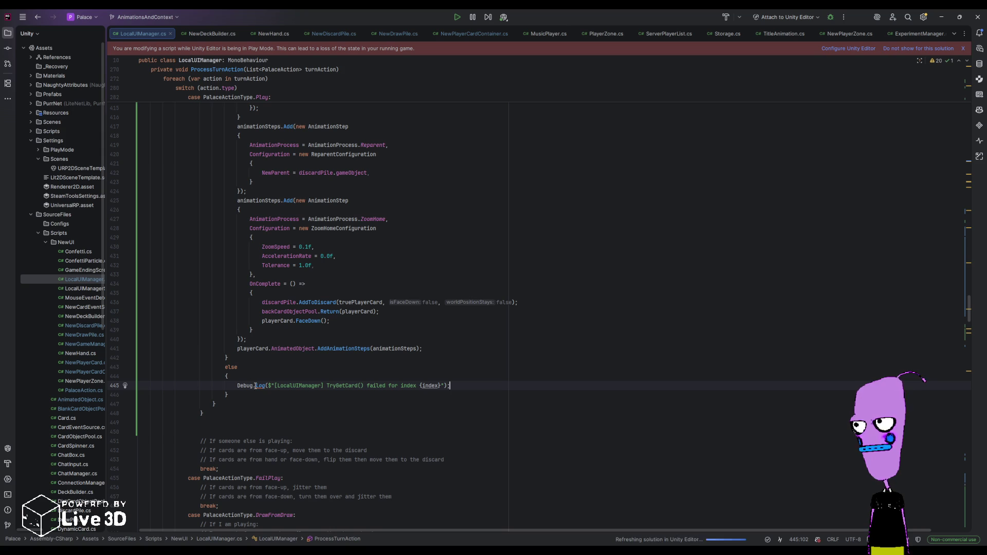
- Scroll up through LocalUIManager.cs, then drag the scrollbar down to GetDrawFromDrawAnimation at the file's end
scroll(358, 428, up, 2)
scroll(358, 428, up, 10)
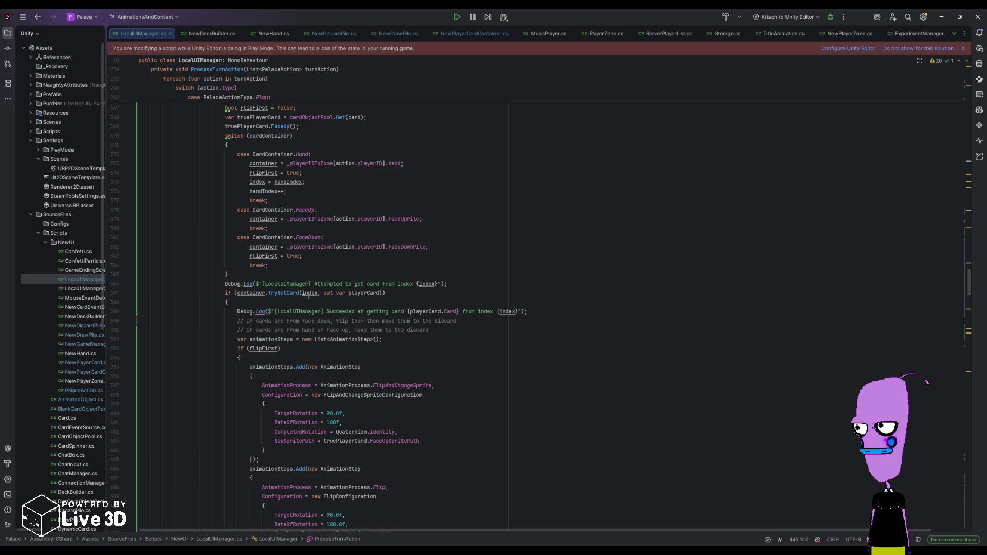
scroll(315, 322, up, 2)
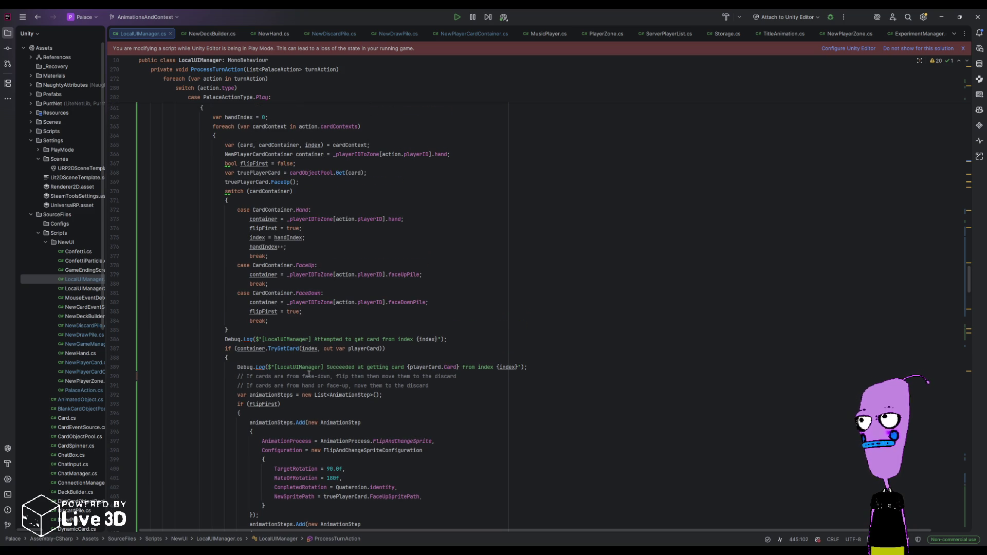
scroll(309, 375, up, 1)
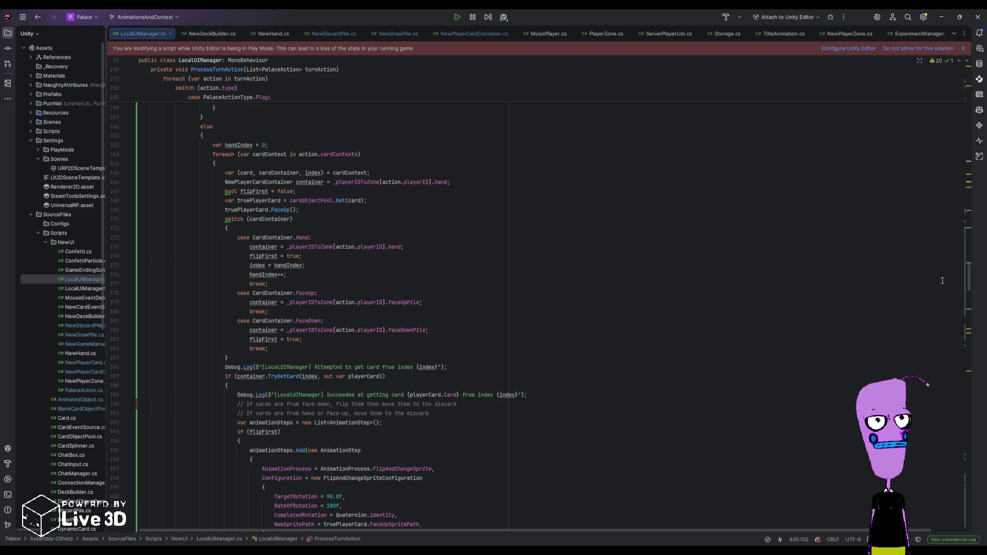
drag(968, 281, 958, 527)
- Examine the draw animation's onComplete block: the FaceDown call and the recipient Add and Compact calls
click(191, 384)
click(192, 420)
click(348, 411)
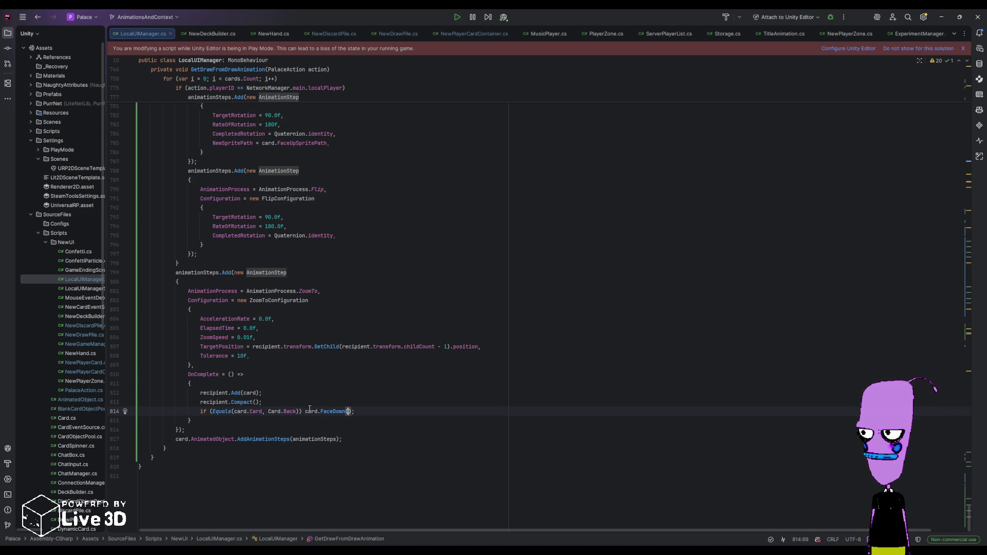
click(213, 393)
click(238, 393)
click(218, 403)
click(240, 402)
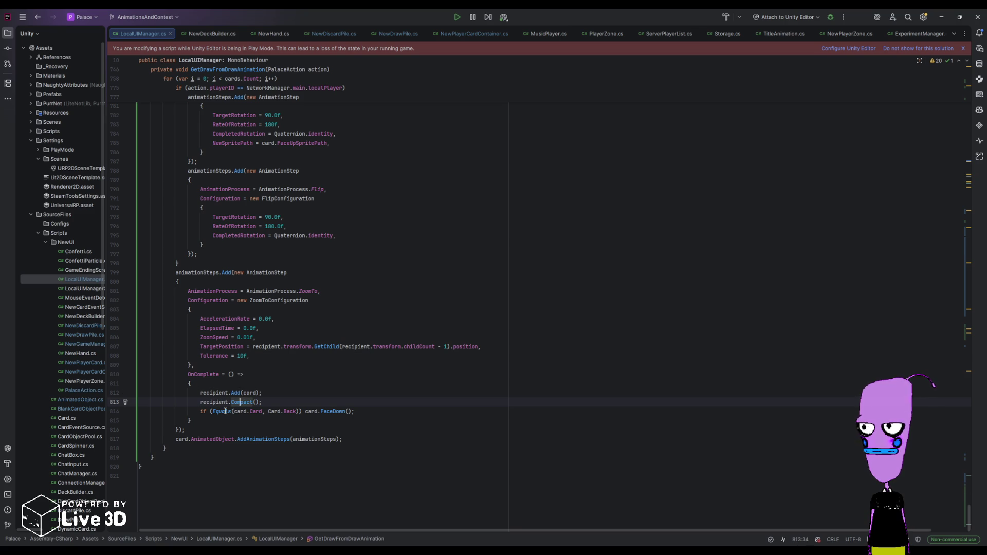
scroll(240, 402, up, 10)
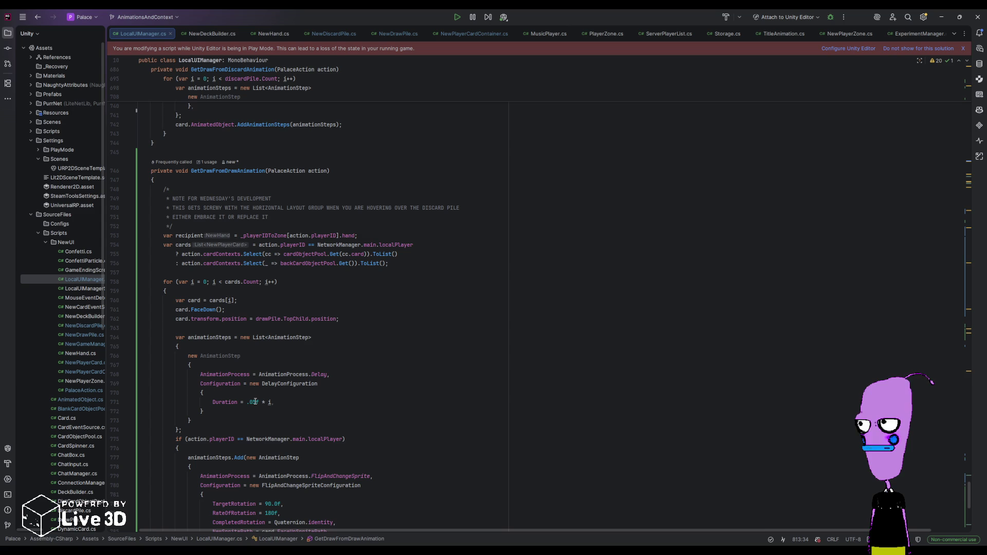
- Change the delay Duration on line 771 from .05f * i to .25f + (.05f * i)
click(247, 402)
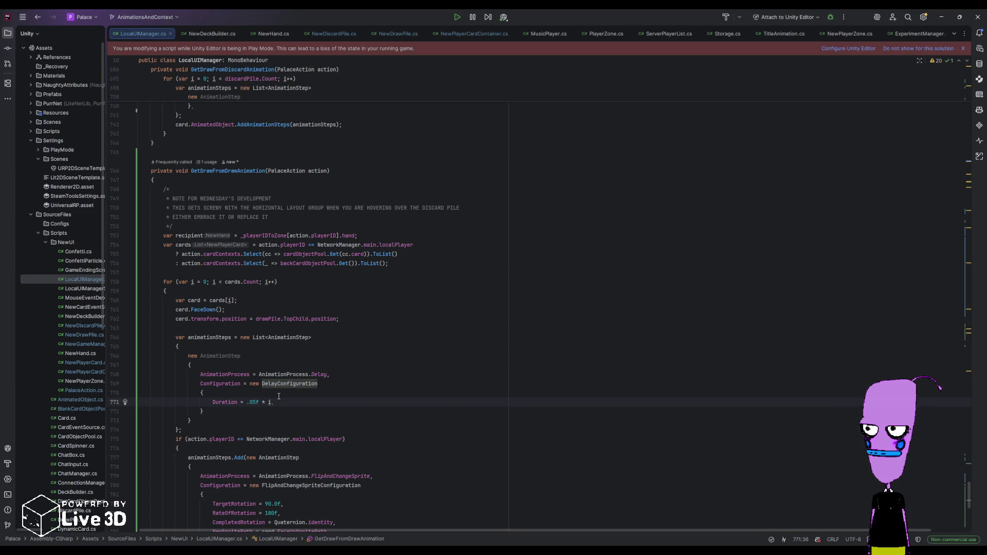
text(.25)
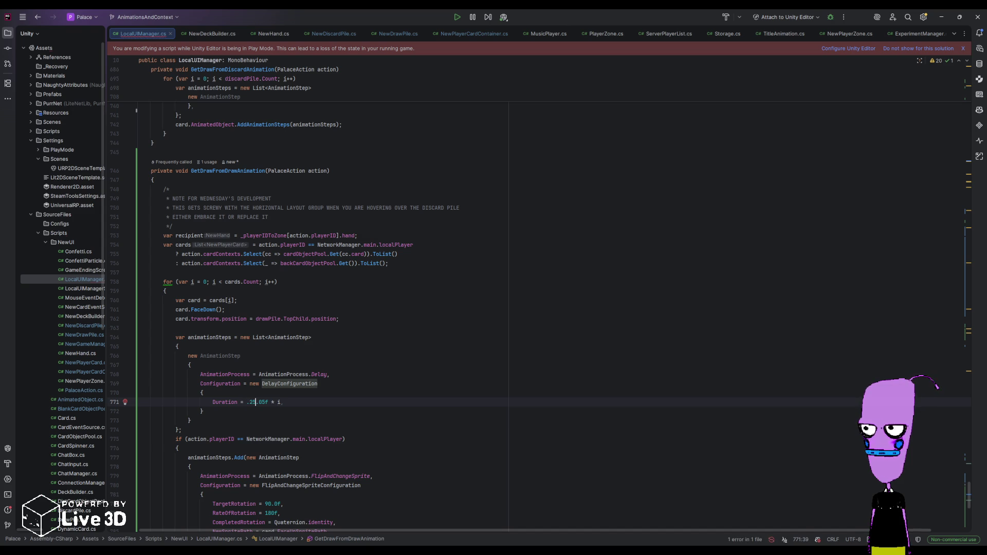
text( + ()
click(291, 401)
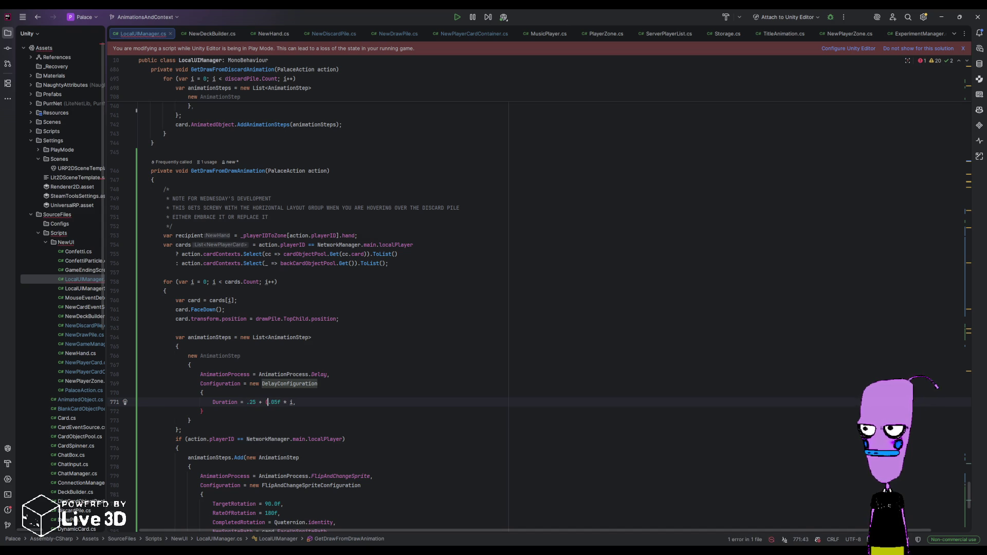
text())
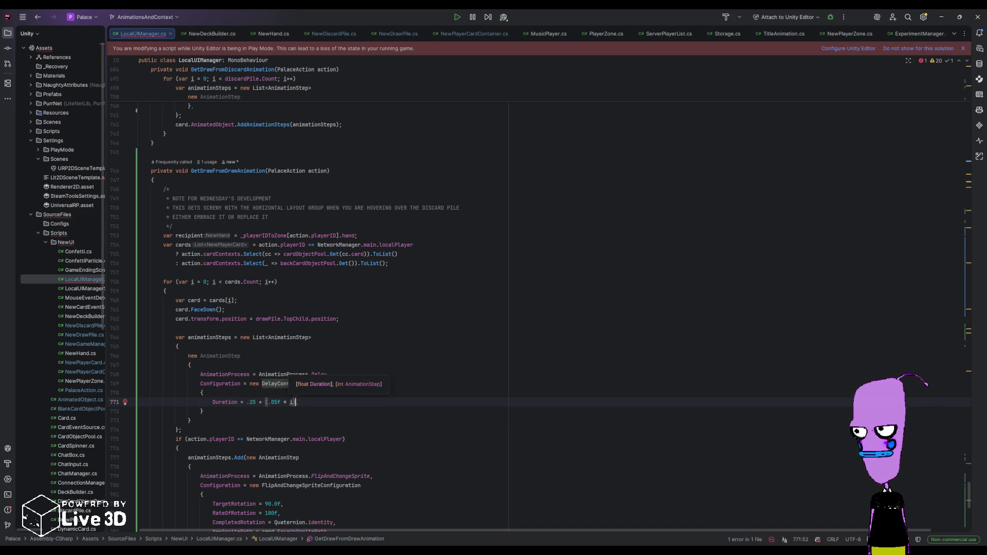
drag(253, 401, 256, 401)
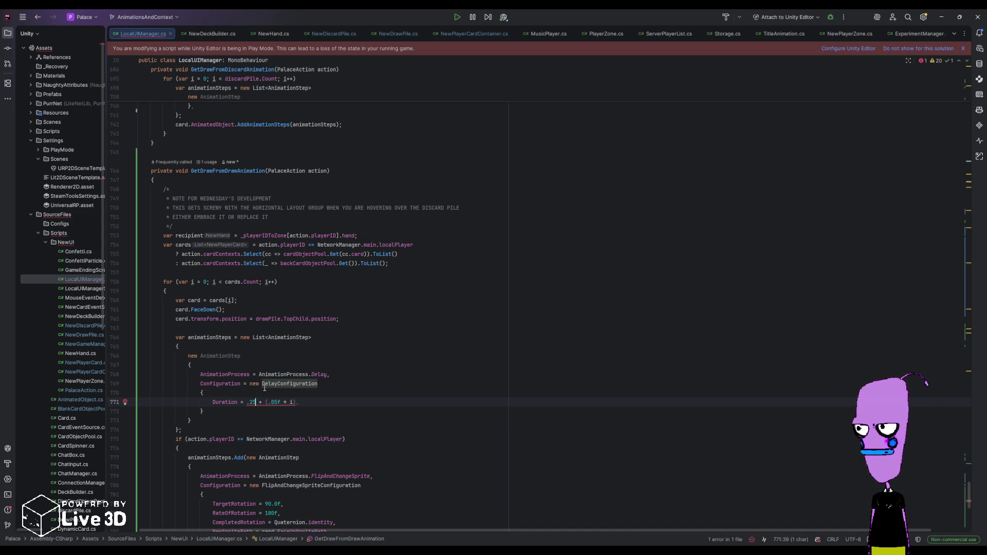
text(f)
click(434, 410)
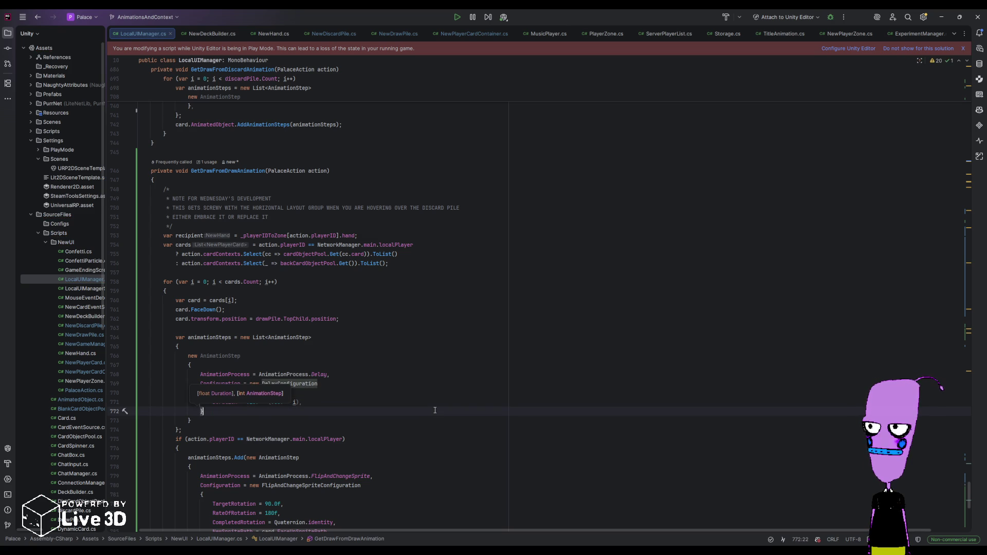
key(alt+Tab)
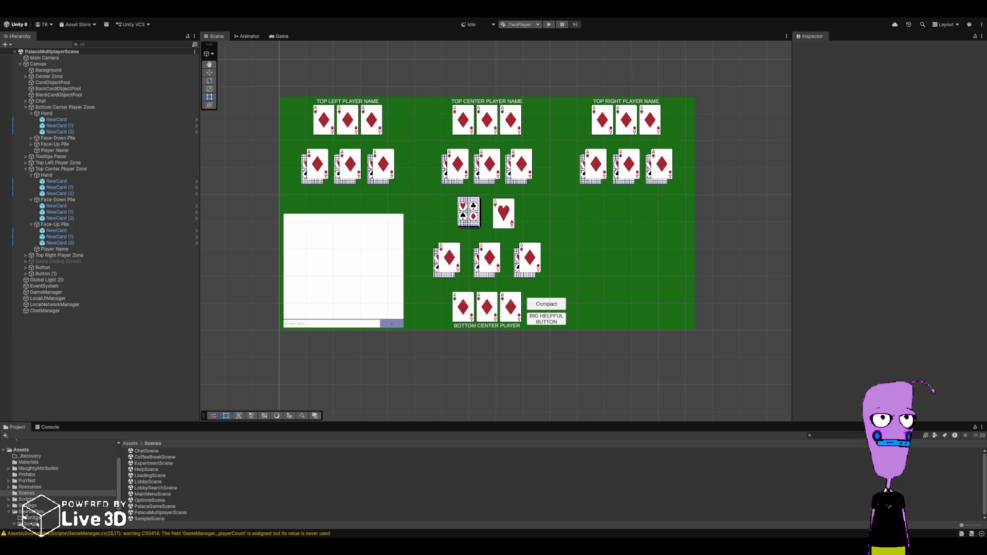
- Run the Palace game, deal both hands and play the Nine of Hearts onto the centre pile
key(ctrl+p)
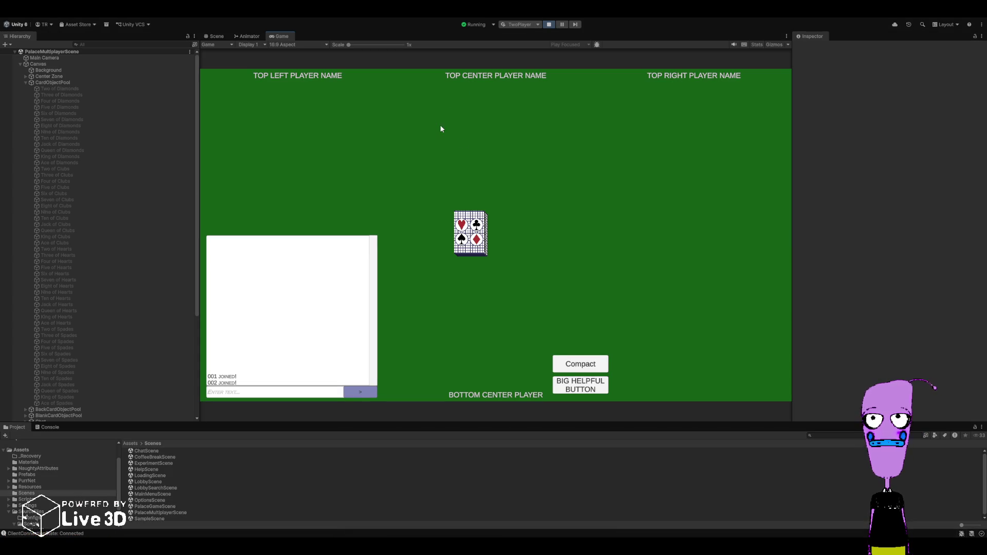
click(598, 389)
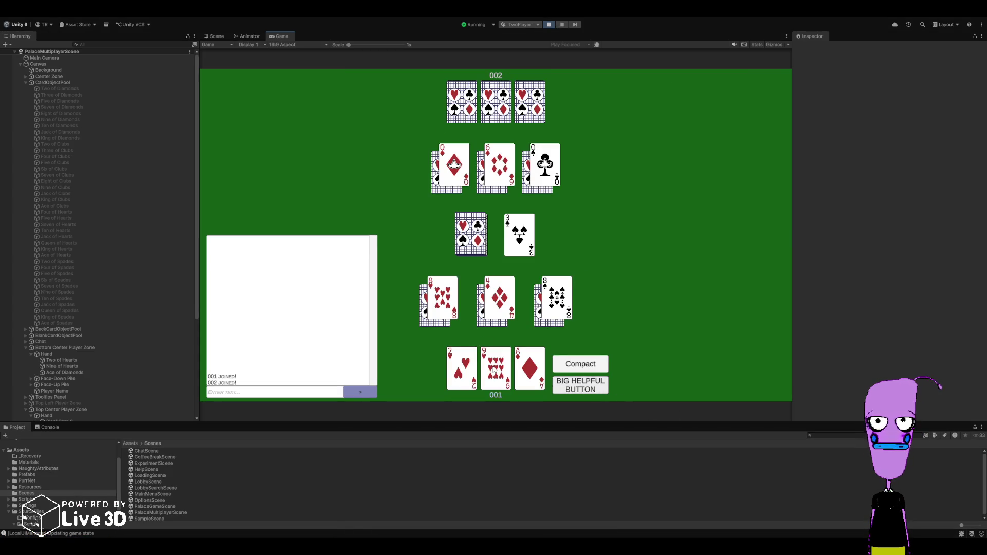
click(494, 372)
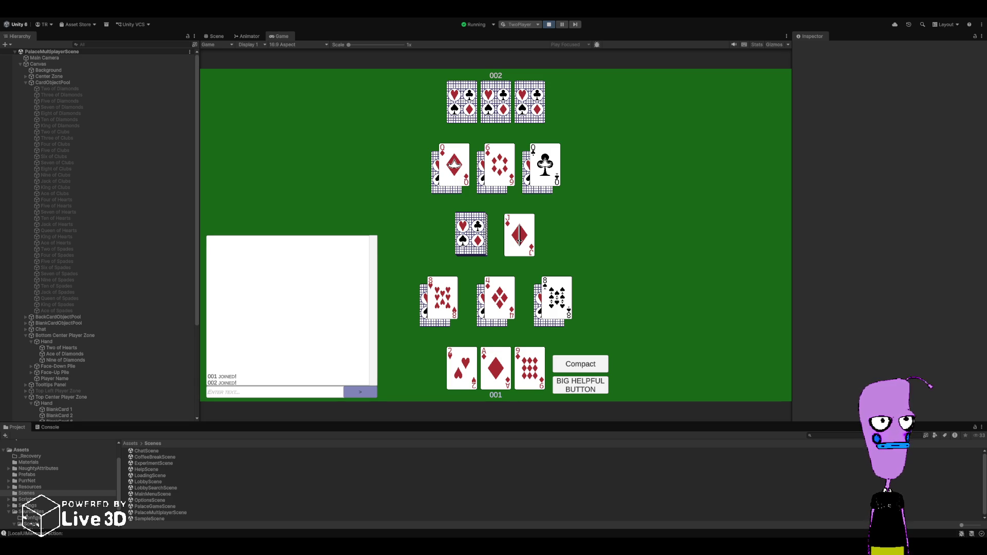
- Play the Two of Hearts, then the Nine of Diamonds, onto the centre pile
click(461, 368)
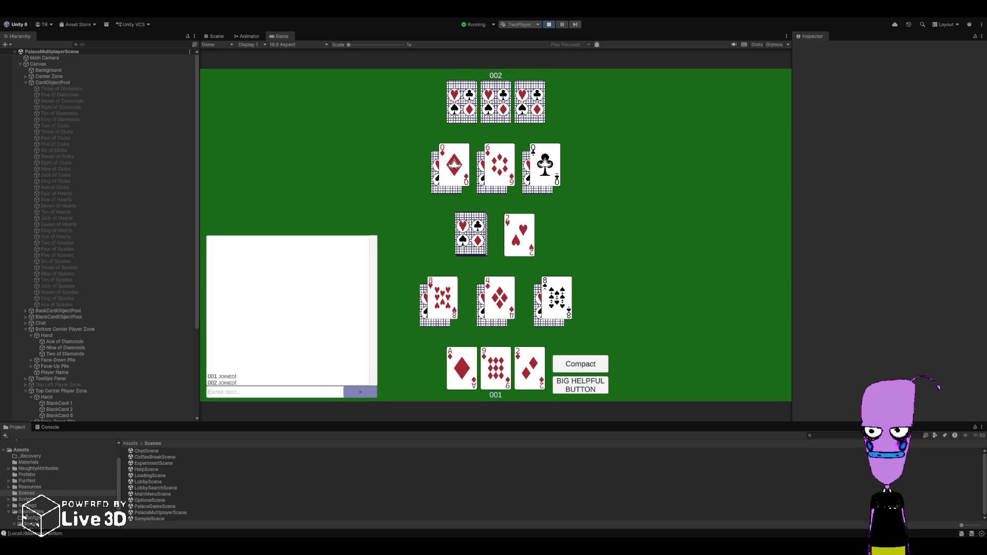
click(498, 370)
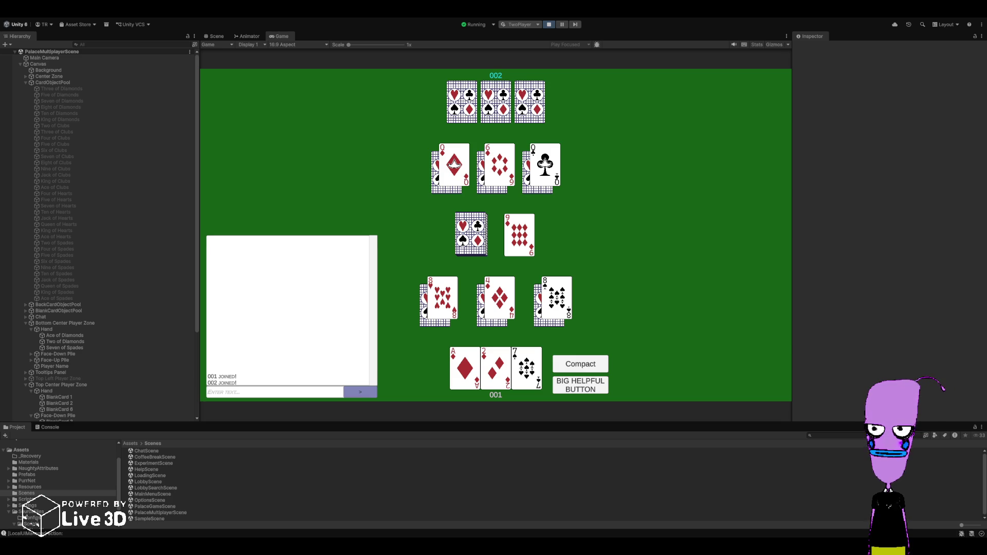
click(525, 238)
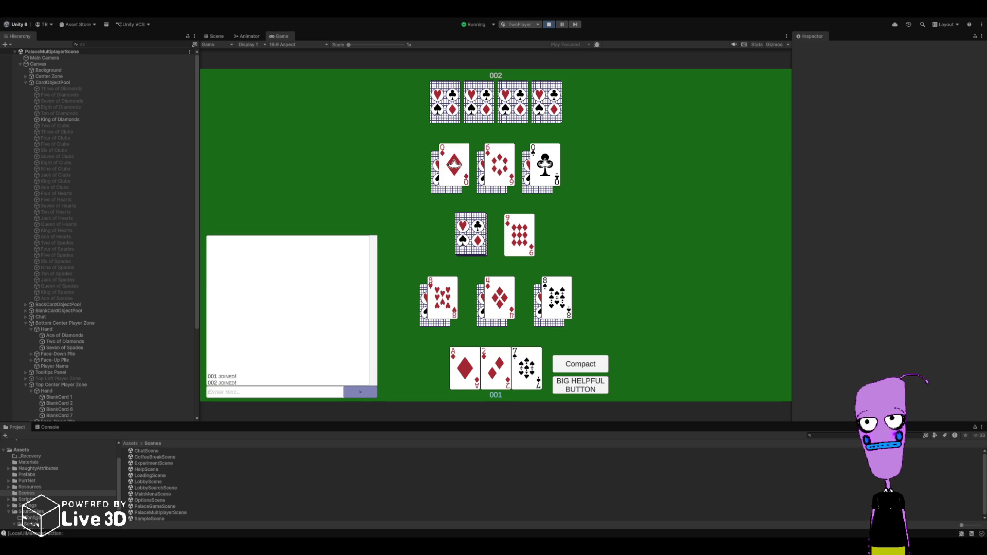
- Play the Ace of Diamonds onto the centre pile, stop Play mode and return to Rider
click(457, 375)
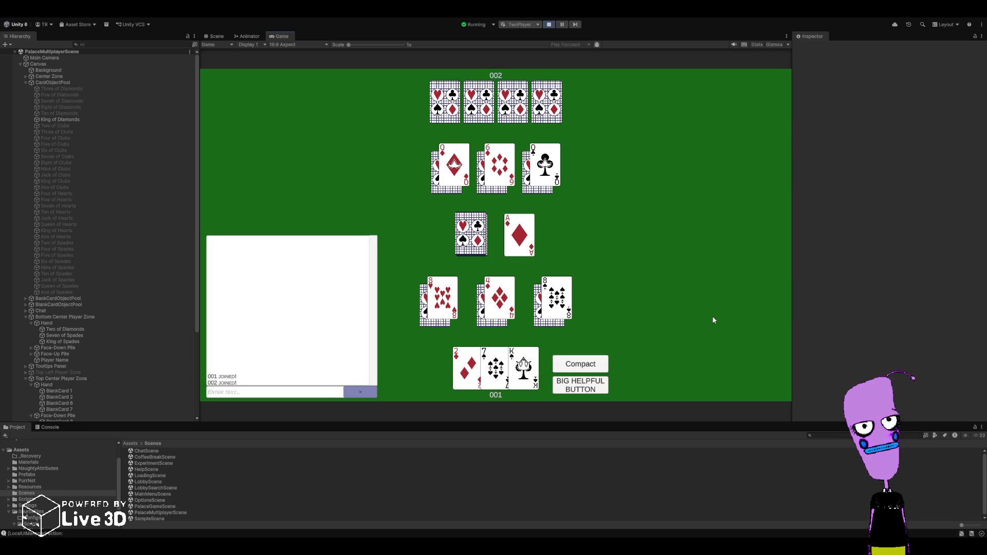
click(553, 25)
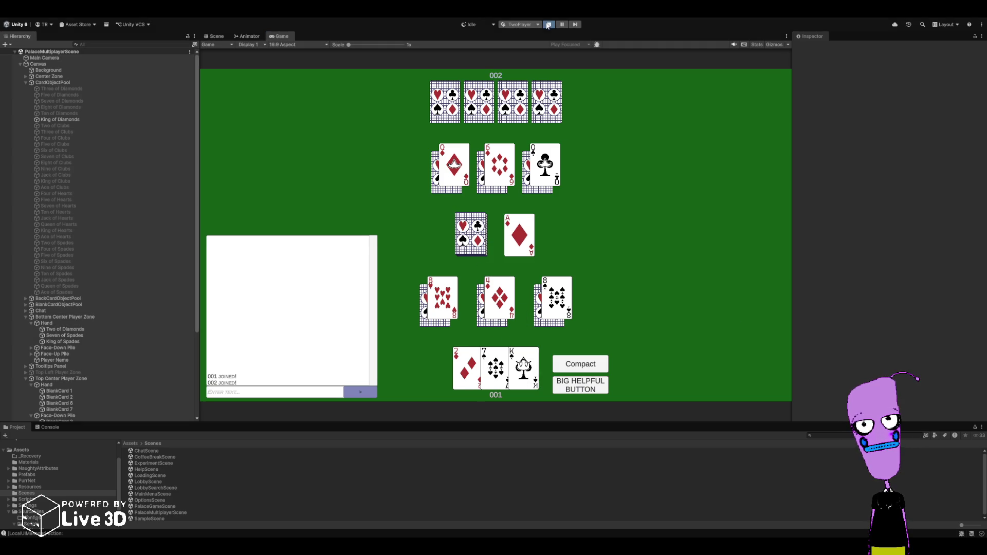
key(alt+Tab)
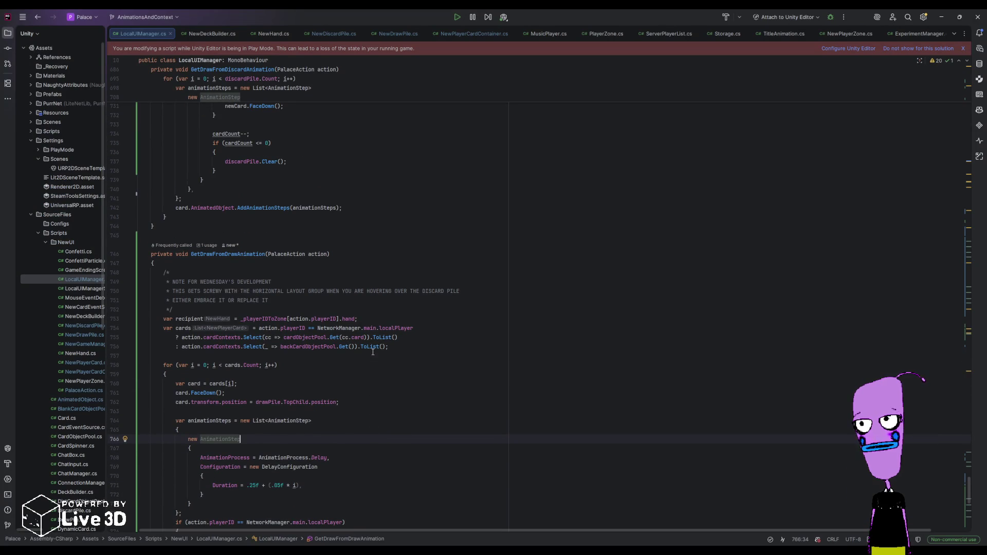
- Trace ProcessTurnAction's turnAction and the loop's action variable down to the PalaceActionType play case
drag(968, 487, 951, 235)
scroll(951, 235, up, 15)
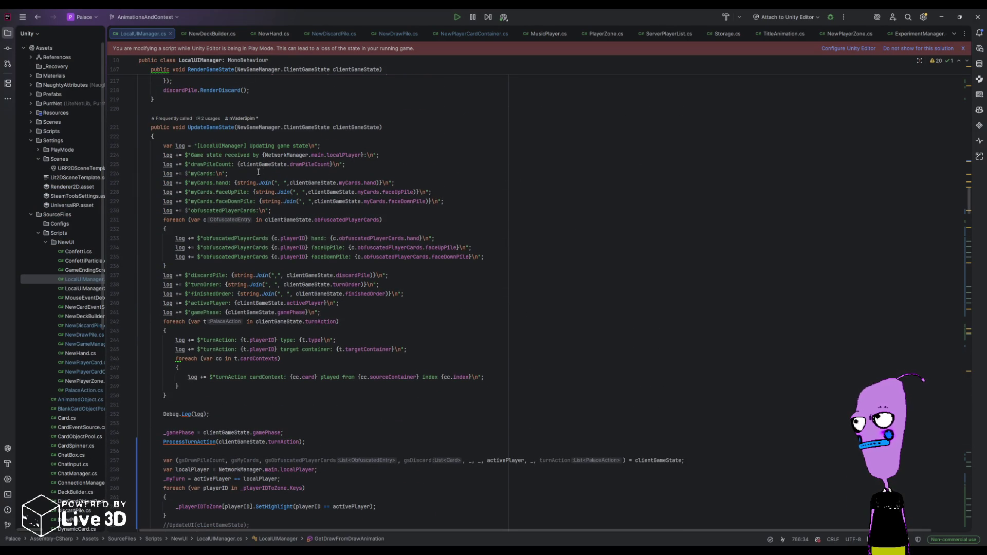
scroll(217, 350, down, 6)
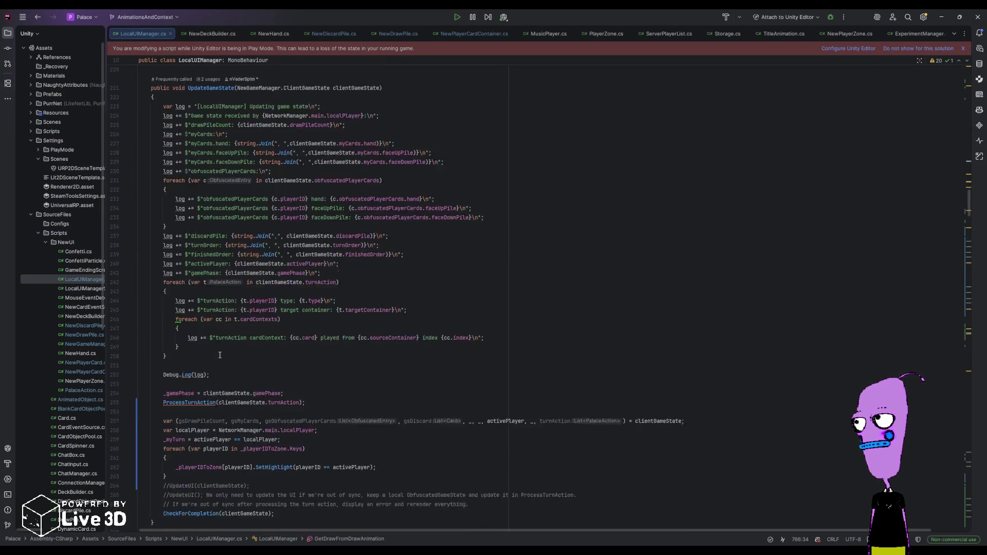
click(213, 303)
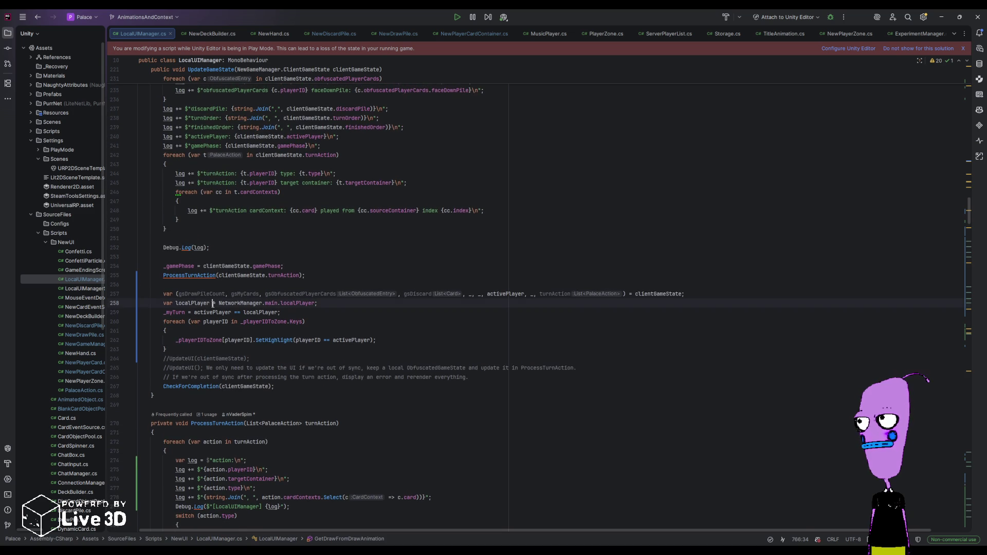
click(194, 276)
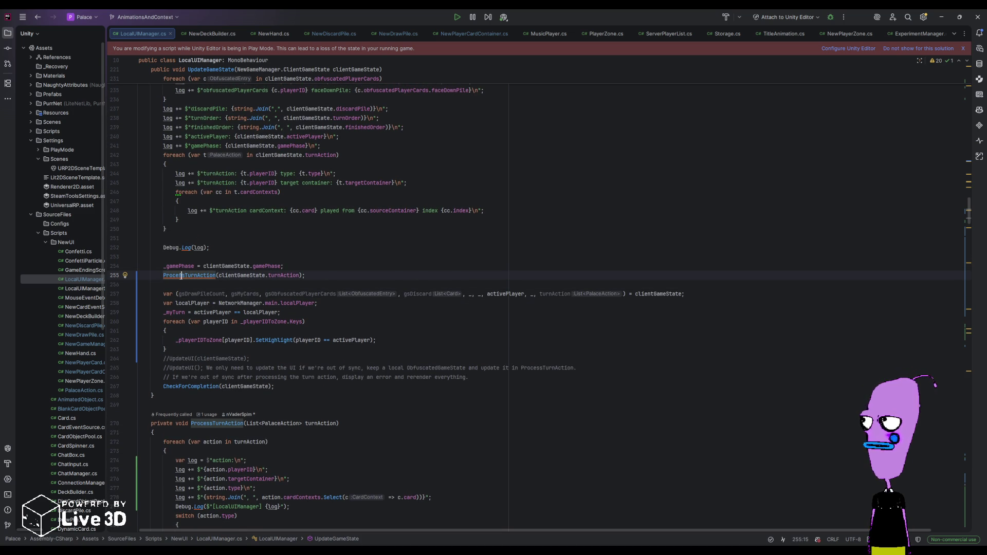
double_click(279, 276)
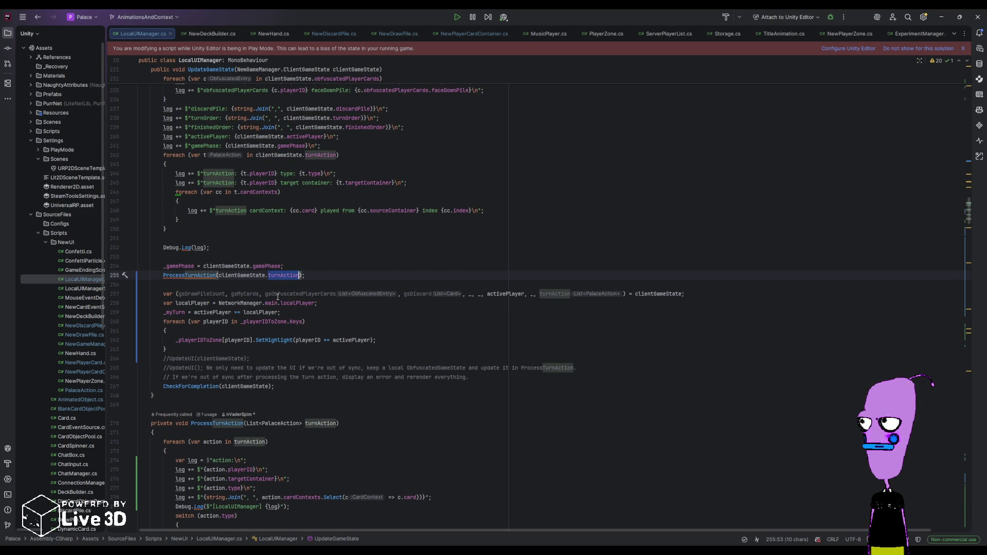
scroll(240, 410, down, 4)
double_click(212, 330)
scroll(250, 337, down, 2)
double_click(208, 349)
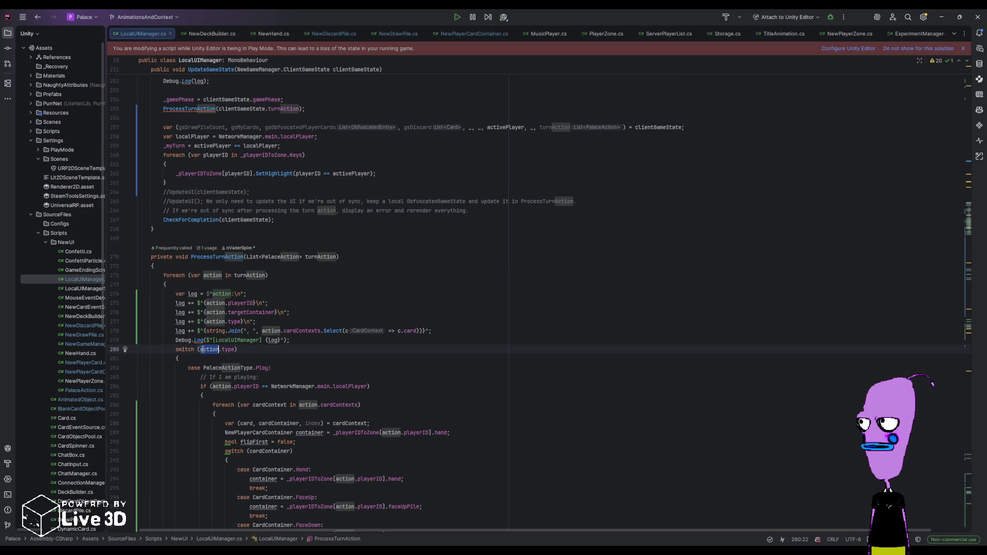
scroll(260, 361, down, 1)
double_click(239, 340)
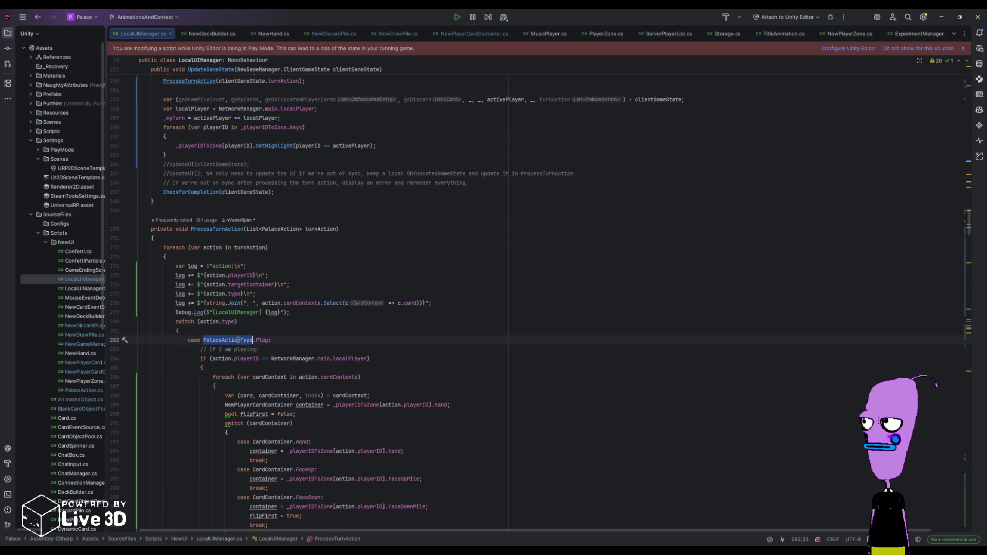
double_click(219, 360)
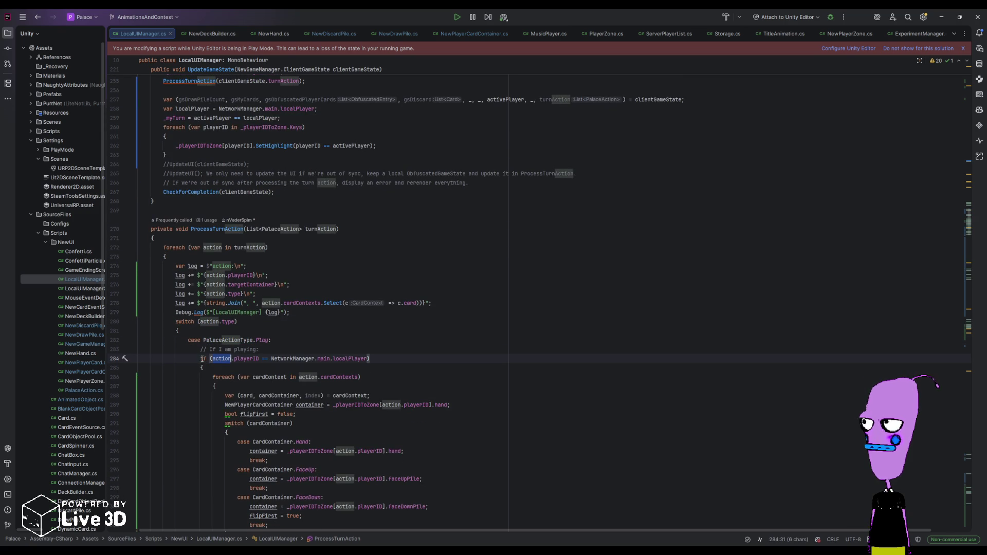
- Inspect the play branch's else block, highlighting handIndex, cardContexts, the success log and TryGetCard
scroll(205, 334, down, 6)
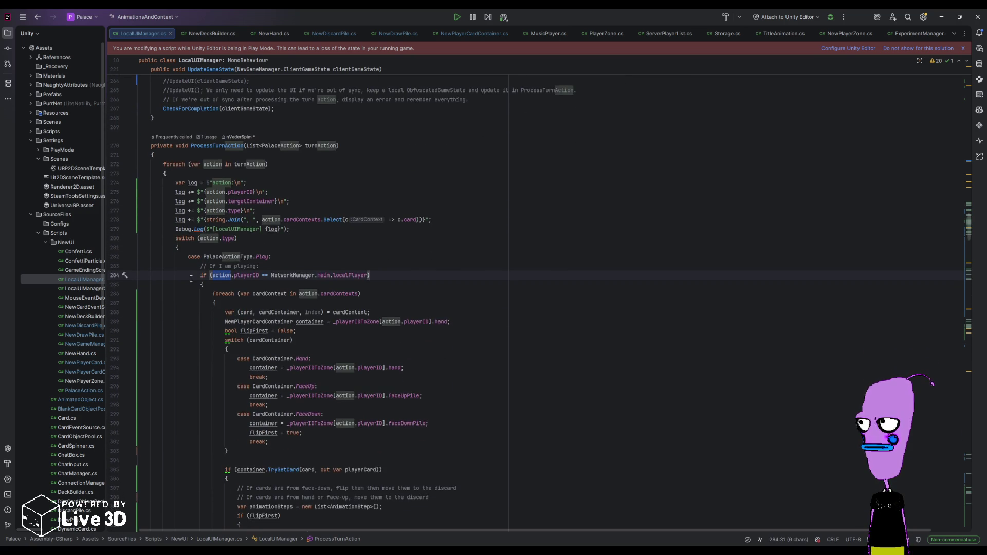
scroll(205, 319, down, 3)
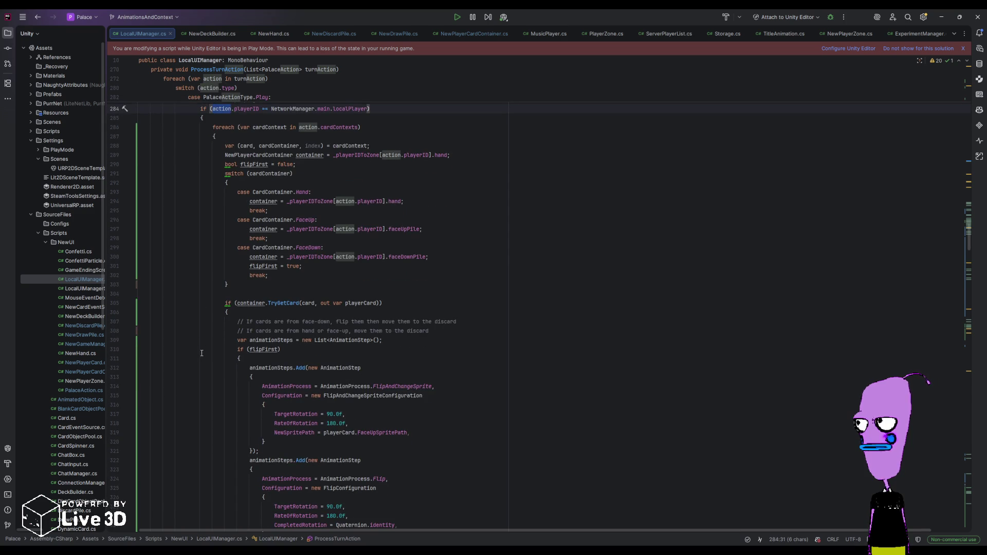
scroll(201, 352, down, 17)
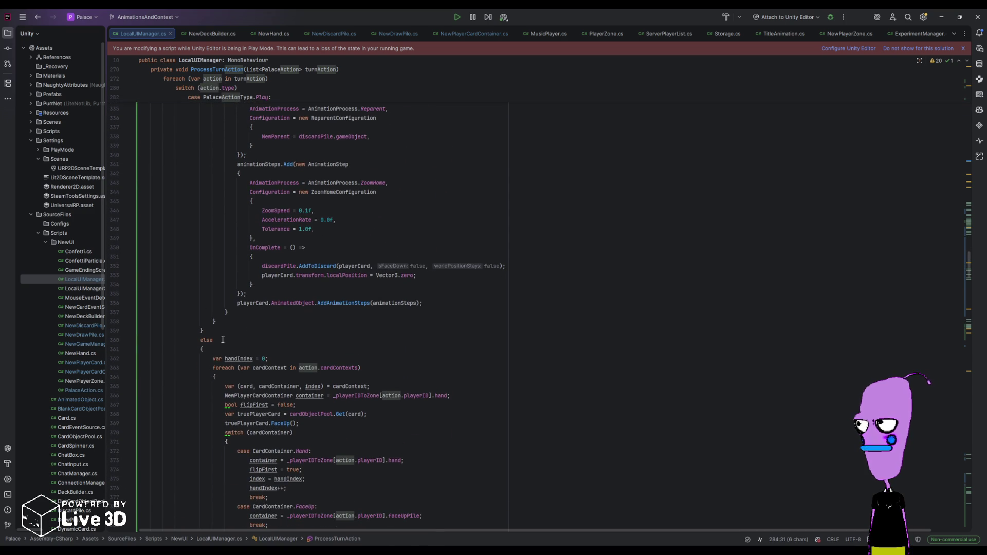
click(222, 339)
key(Down)
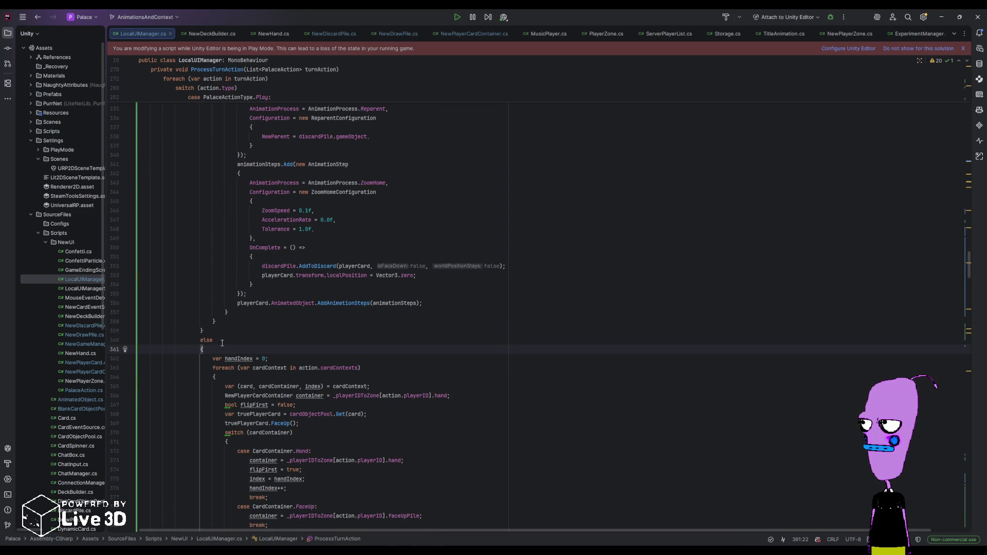
double_click(234, 358)
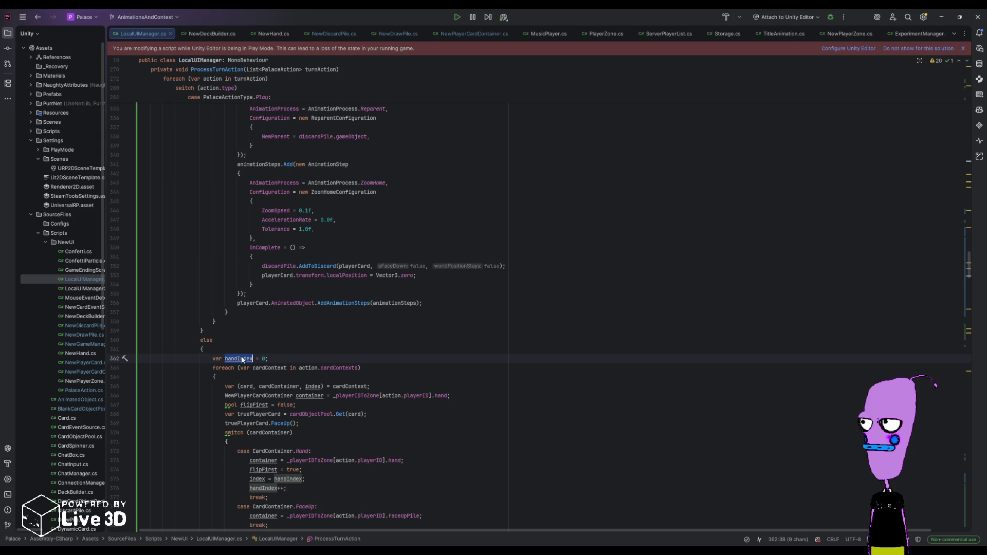
scroll(259, 356, up, 2)
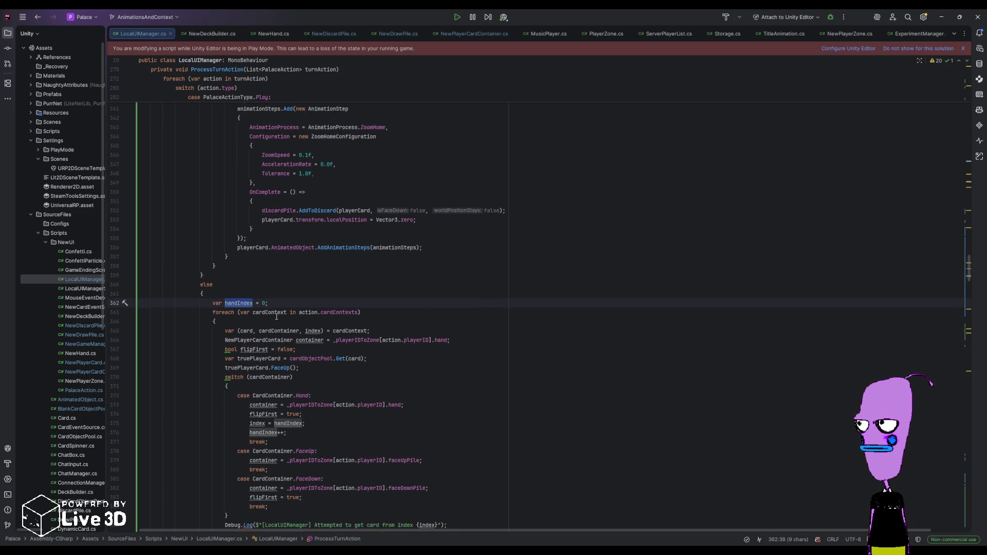
scroll(253, 354, down, 3)
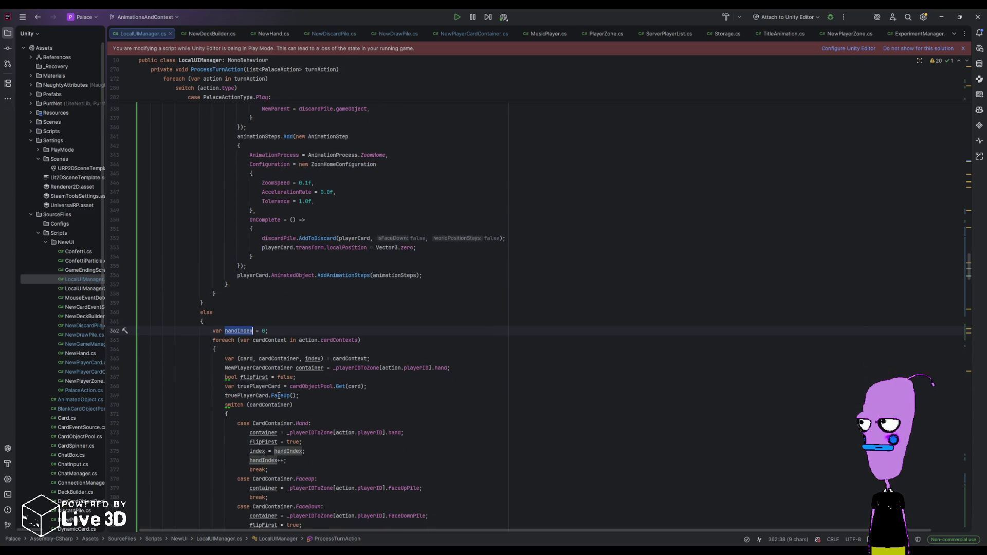
double_click(309, 340)
click(329, 340)
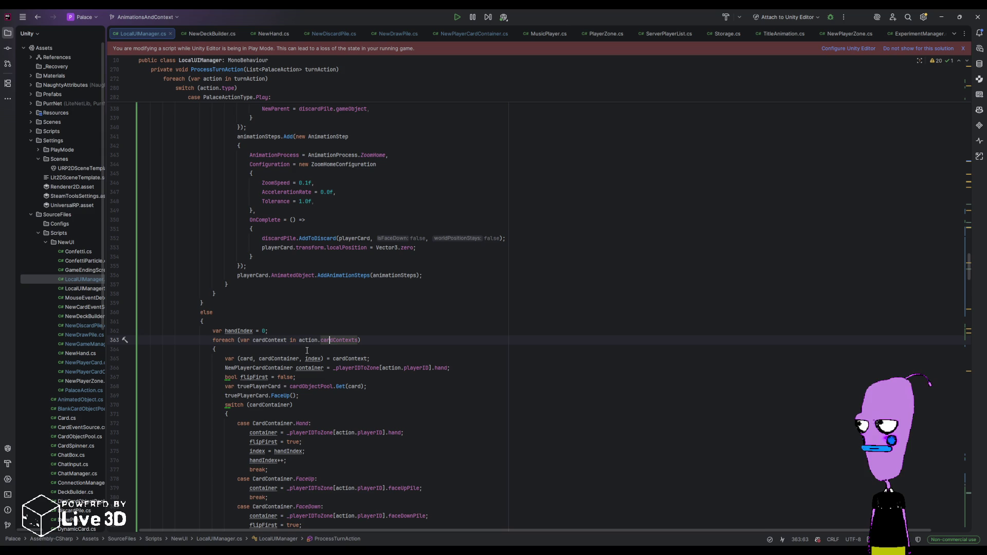
scroll(307, 351, down, 2)
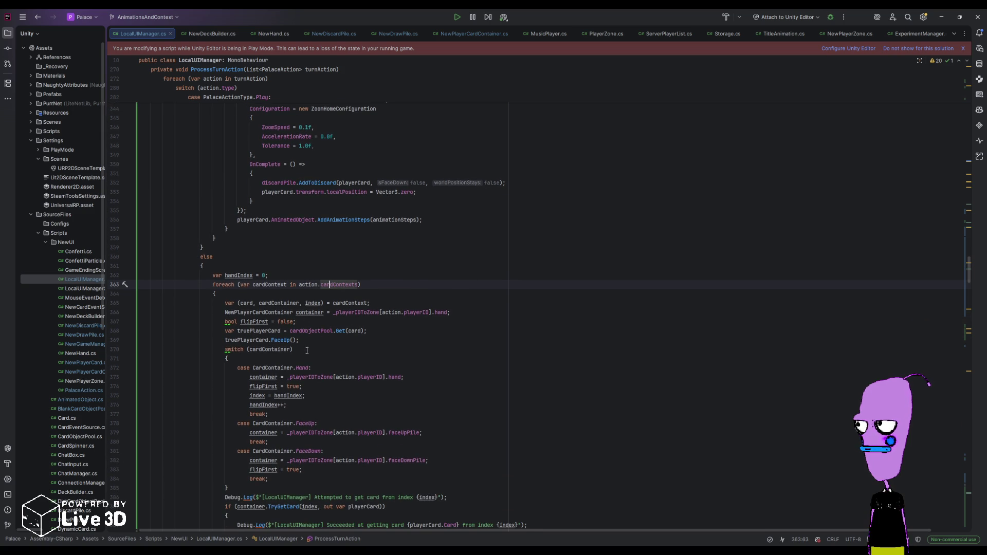
scroll(307, 350, down, 1)
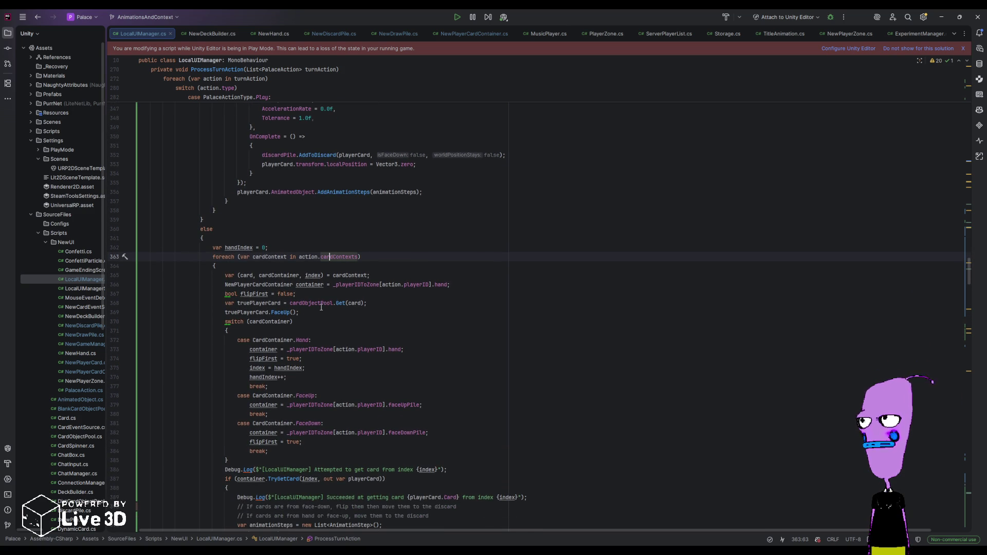
scroll(364, 384, down, 3)
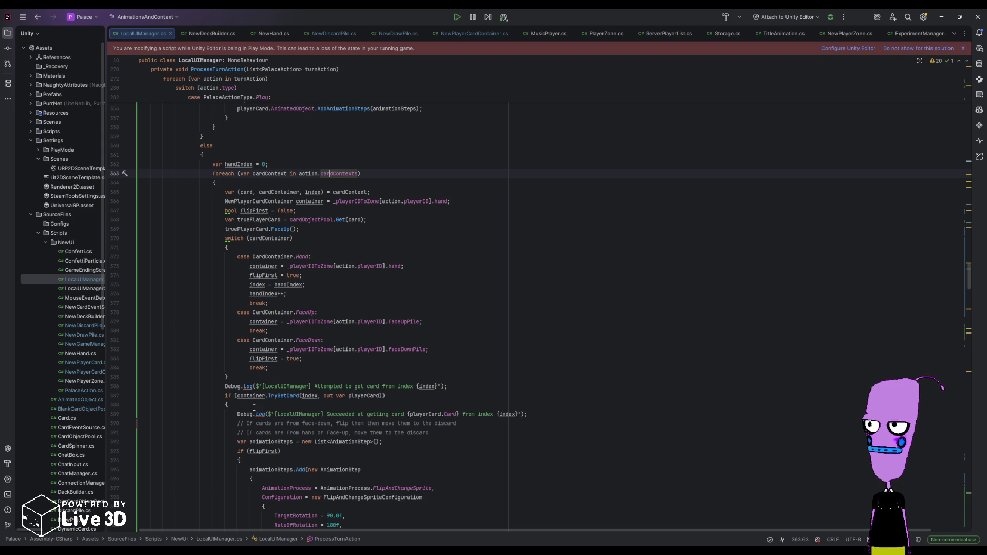
double_click(349, 413)
key(ctrl+w)
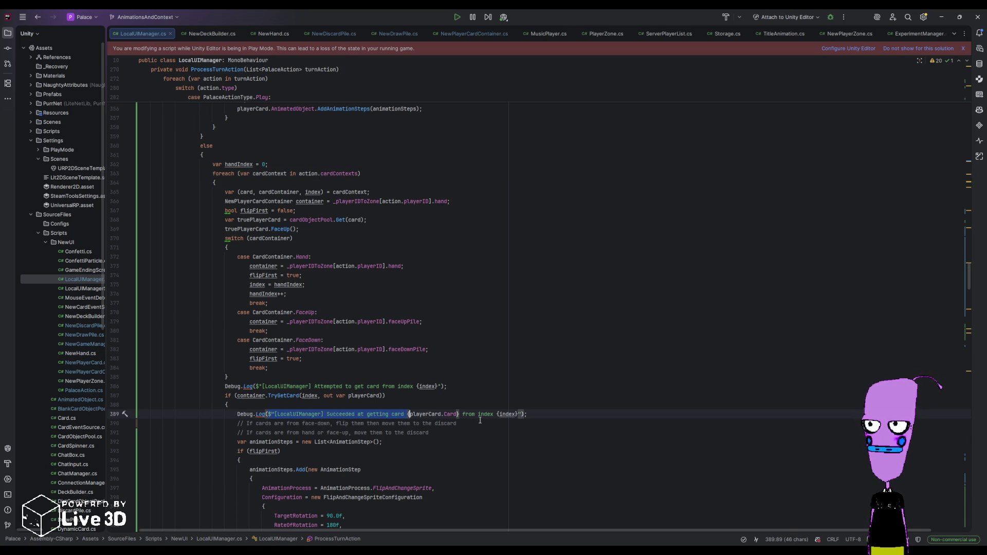
click(481, 415)
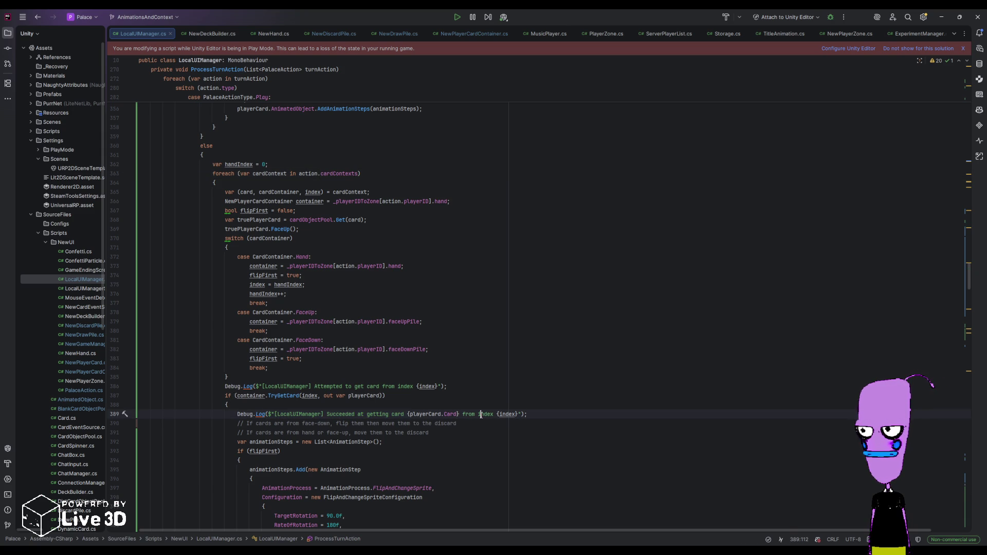
double_click(283, 395)
- Trace flipFirst and the line 441 AddAnimationSteps call with its playerCard and animationSteps arguments
scroll(285, 393, down, 2)
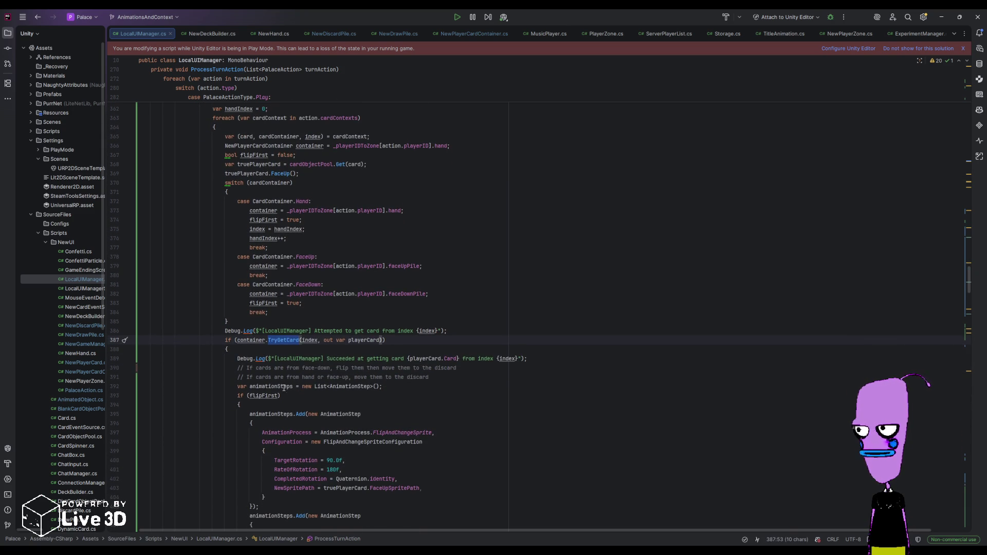
scroll(283, 388, down, 3)
scroll(293, 314, down, 2)
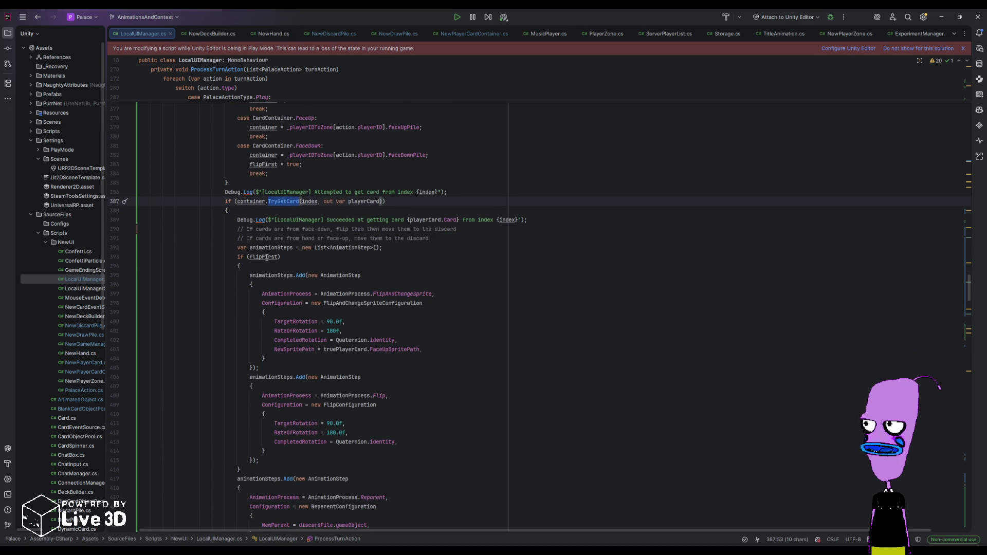
double_click(265, 257)
click(240, 469)
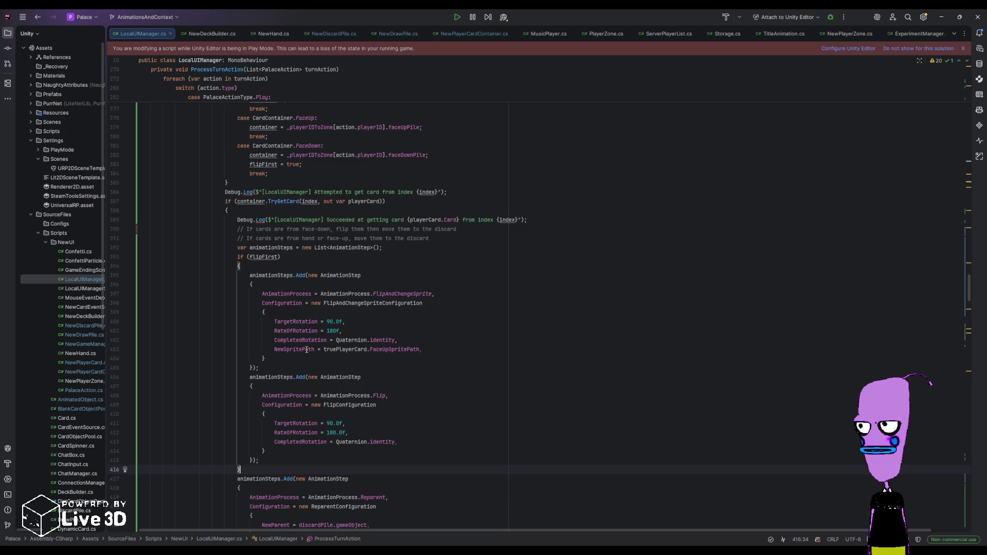
scroll(306, 350, down, 3)
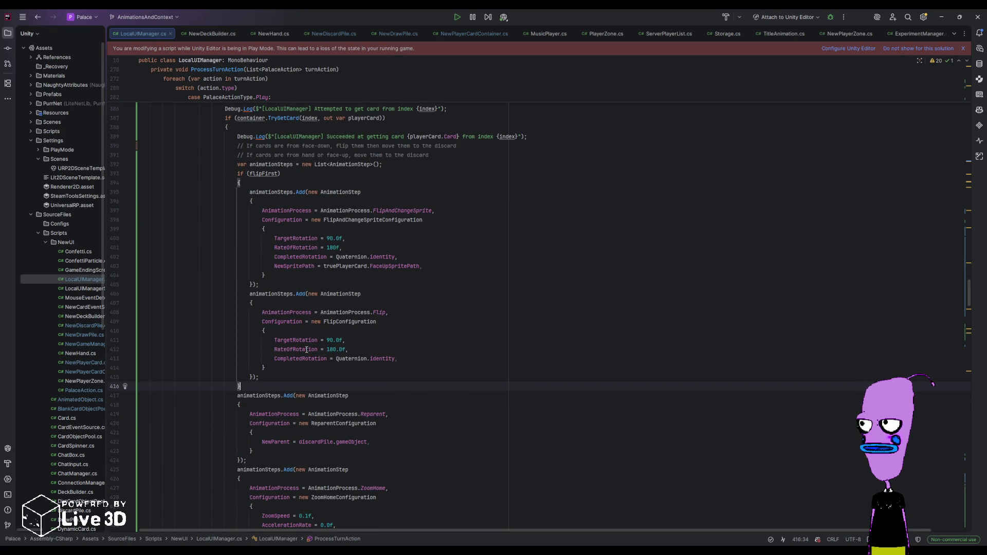
scroll(306, 349, down, 1)
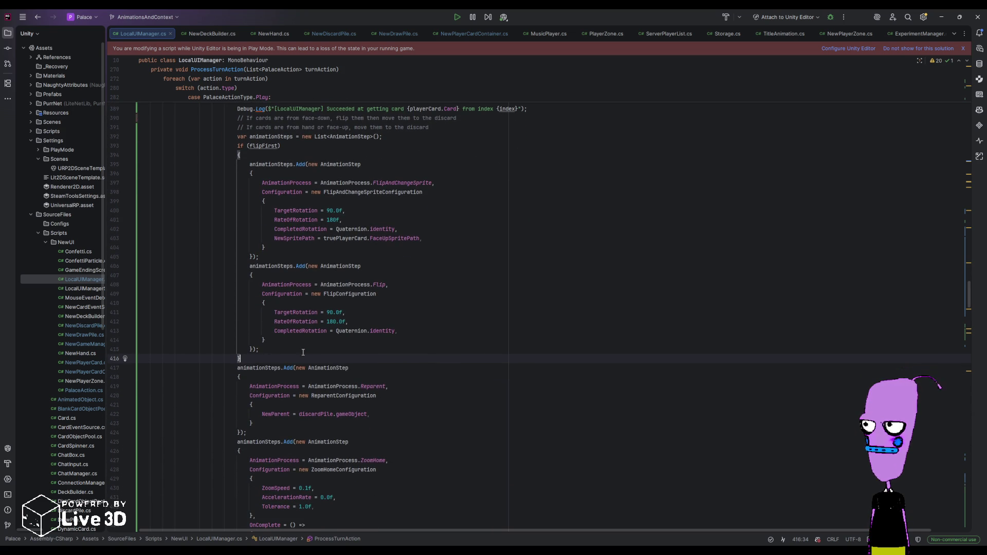
scroll(301, 358, down, 4)
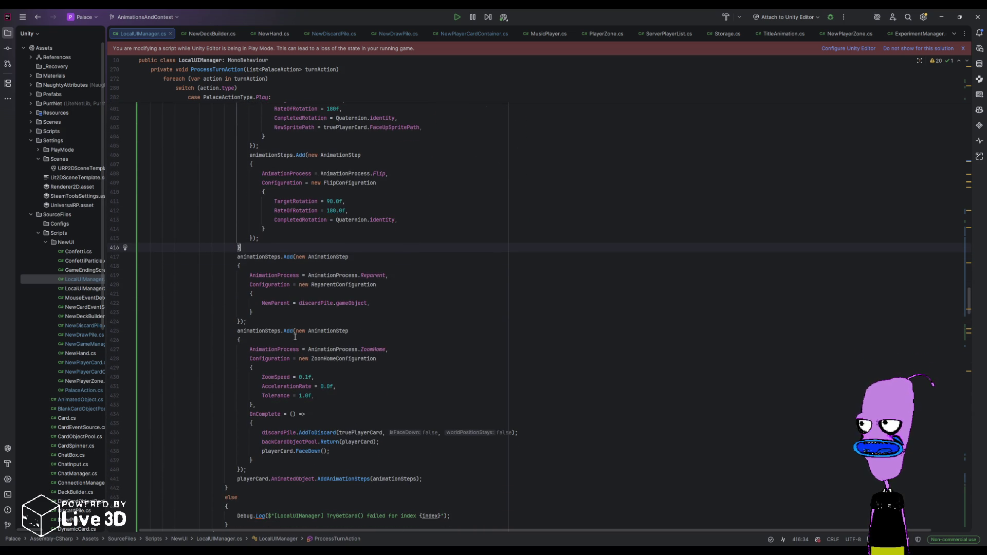
double_click(259, 479)
double_click(284, 479)
double_click(340, 478)
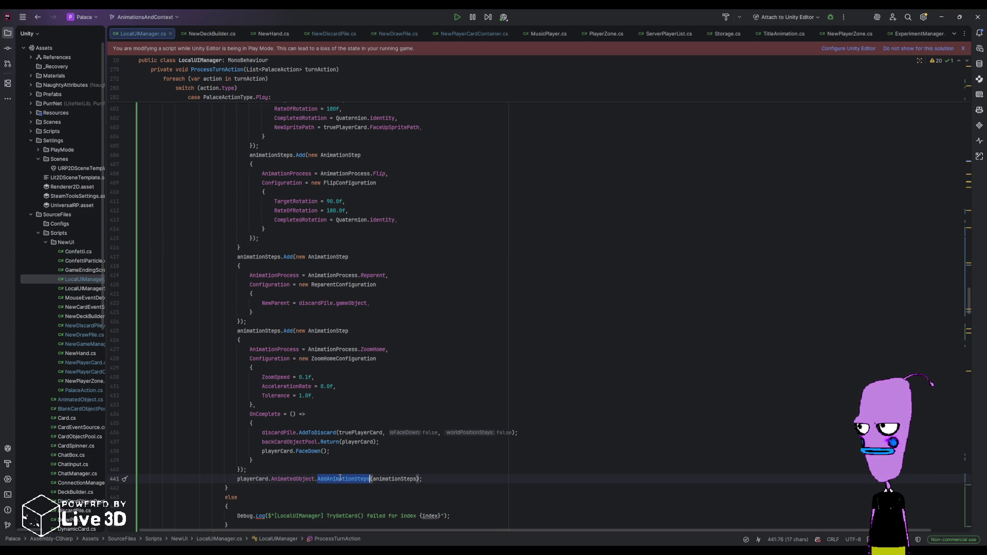
double_click(394, 479)
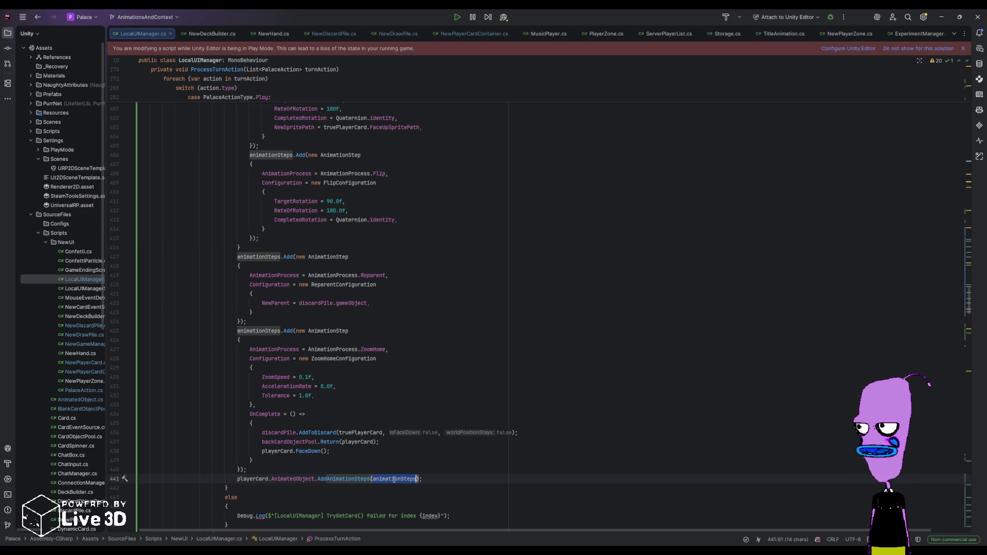
scroll(329, 453, down, 3)
scroll(294, 429, up, 2)
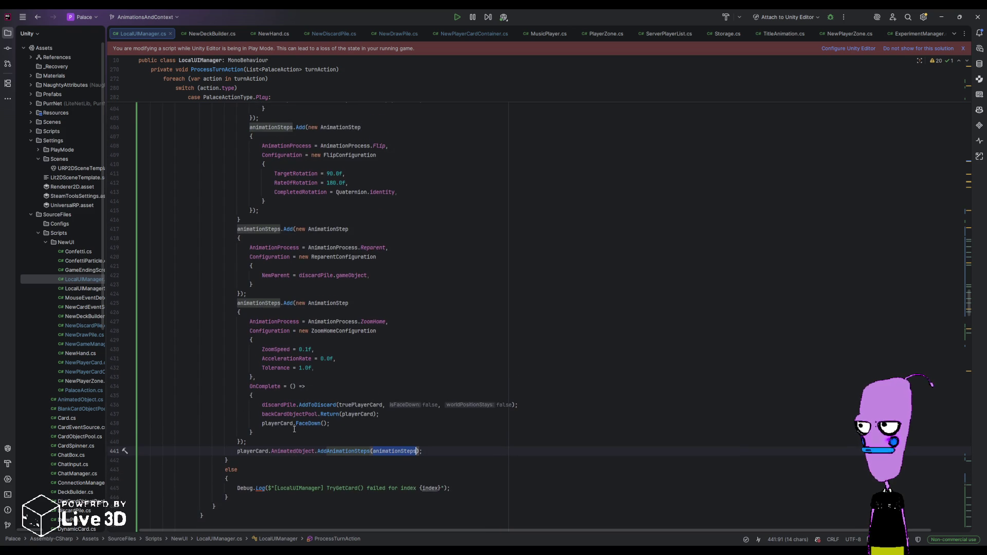
scroll(294, 429, up, 2)
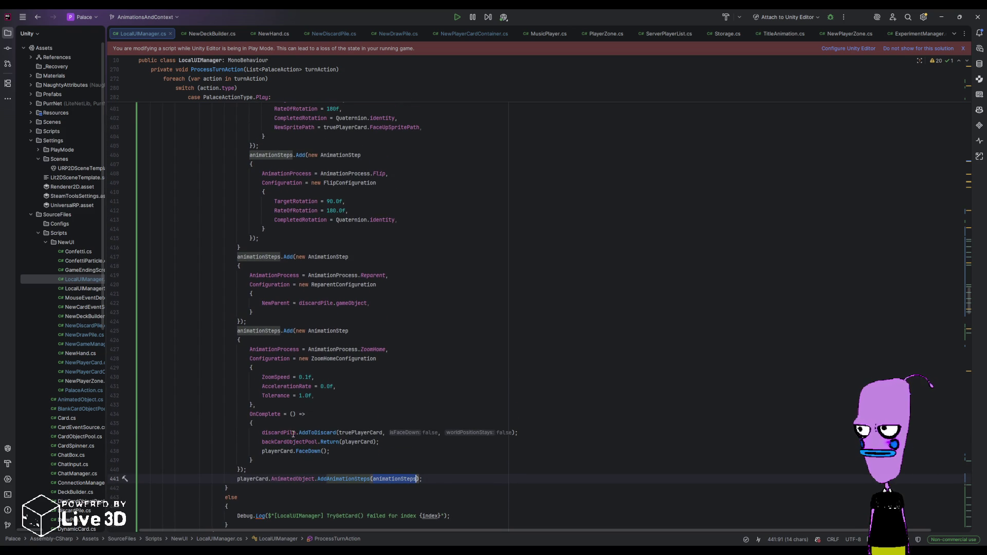
scroll(293, 434, down, 2)
click(252, 452)
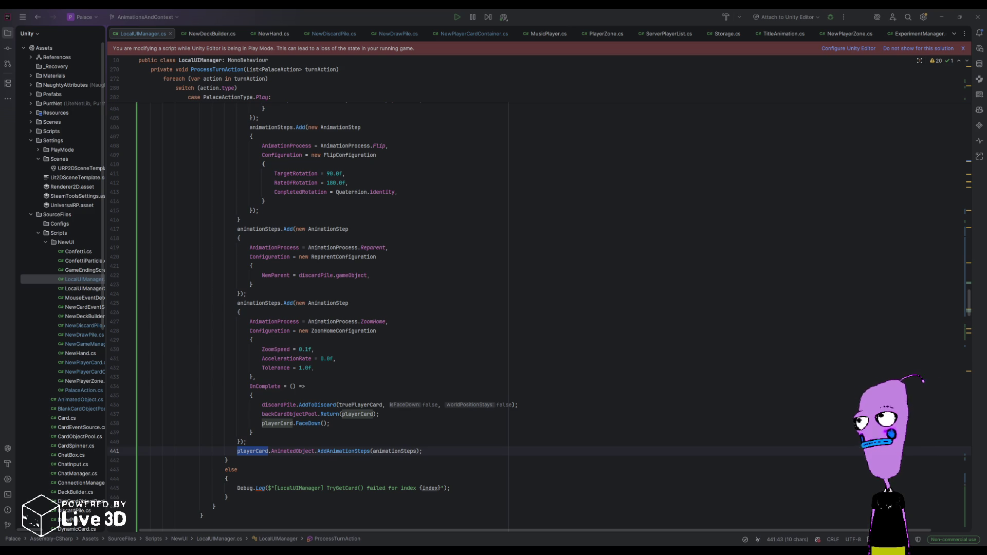
scroll(318, 316, up, 15)
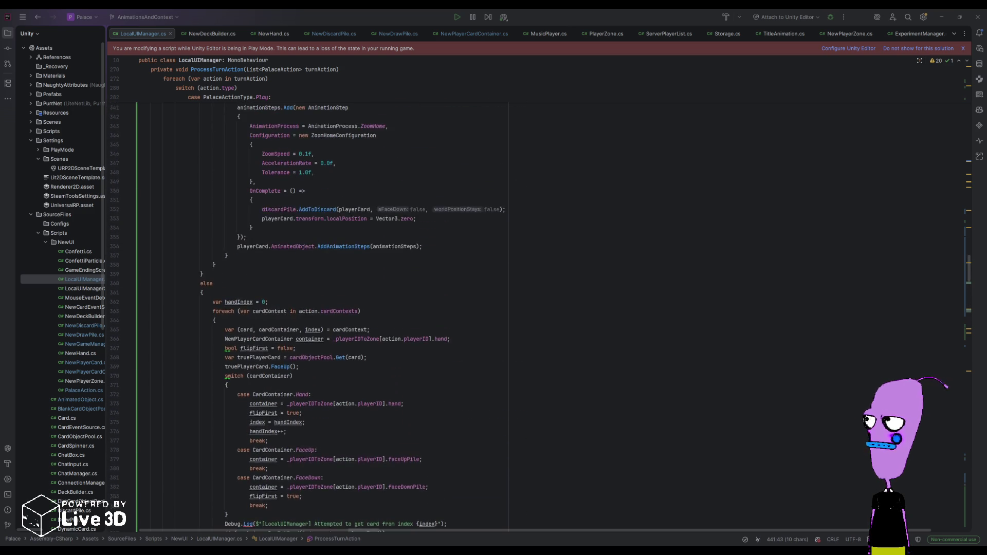
scroll(318, 317, down, 7)
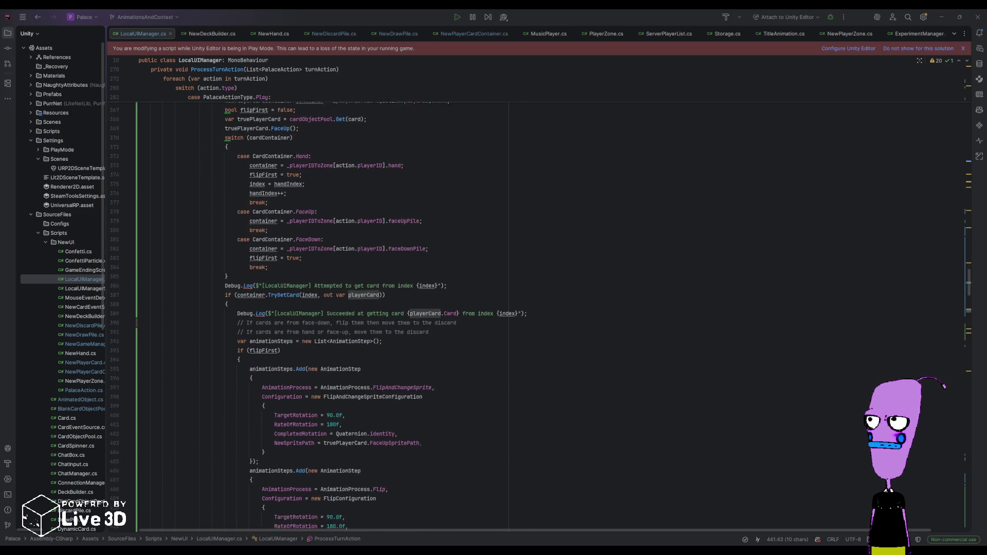
- Paste a copy of the success log into the flipFirst block, changing its message to 'flipFirst == true'
click(311, 318)
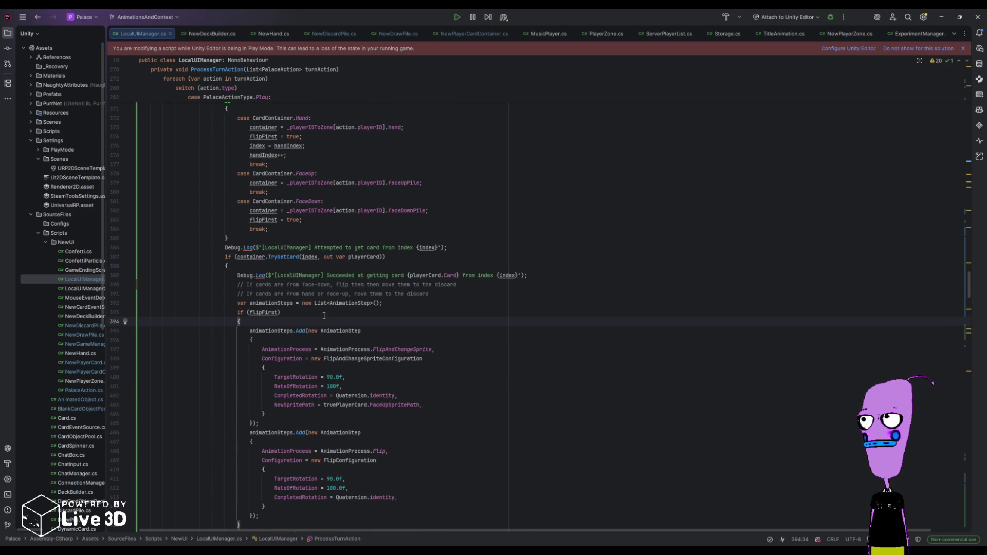
drag(237, 274, 527, 275)
key(ctrl+c)
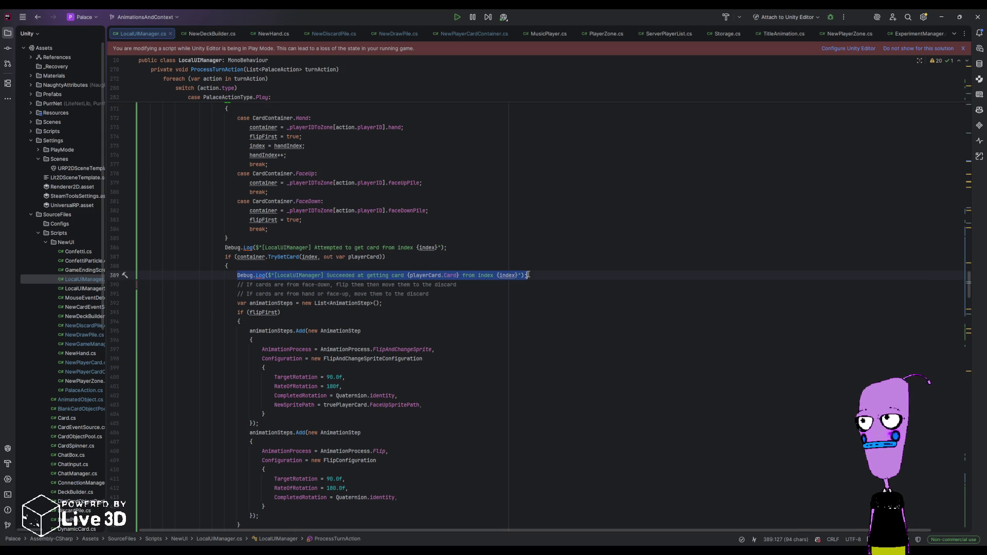
click(309, 340)
click(311, 323)
key(Return)
key(ctrl+v)
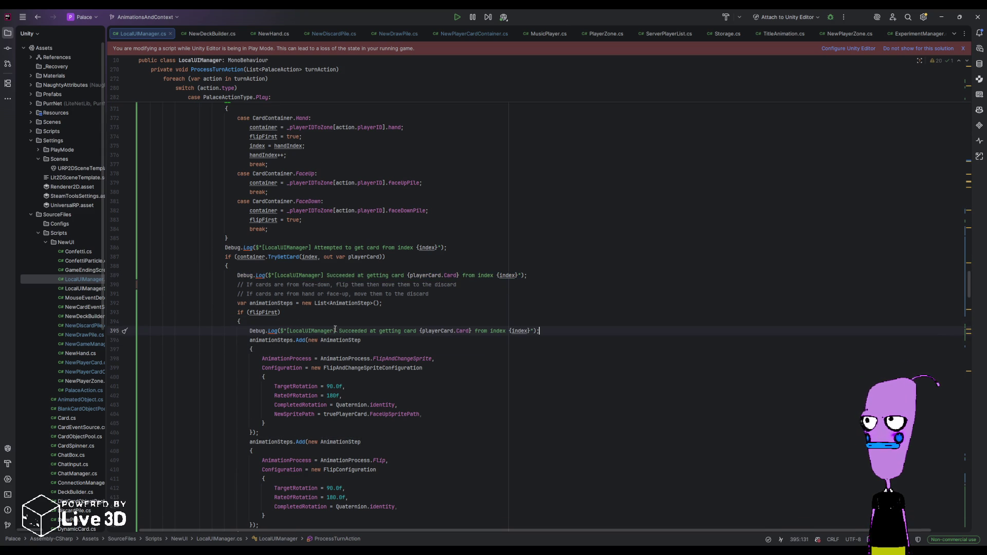
drag(339, 330, 530, 331)
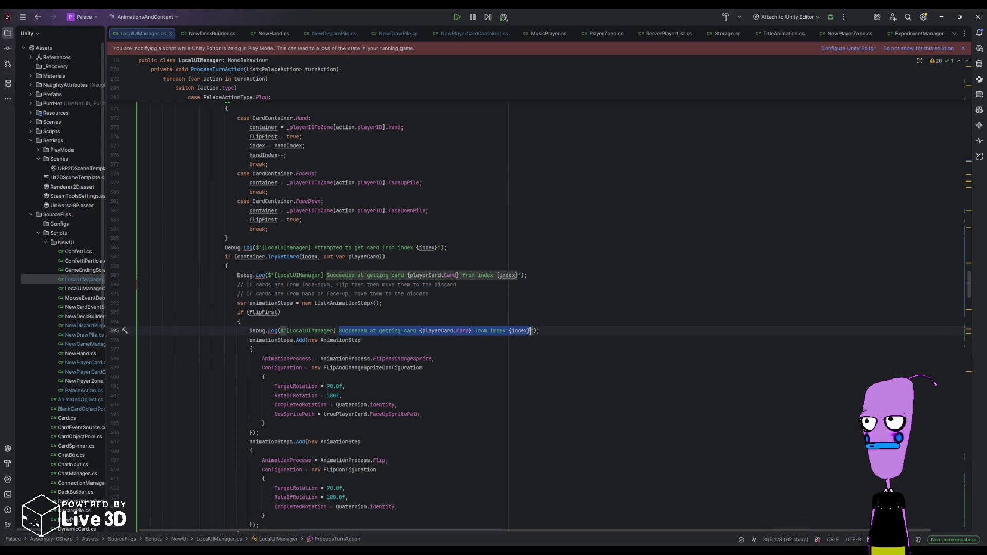
text(flipFirst == true)
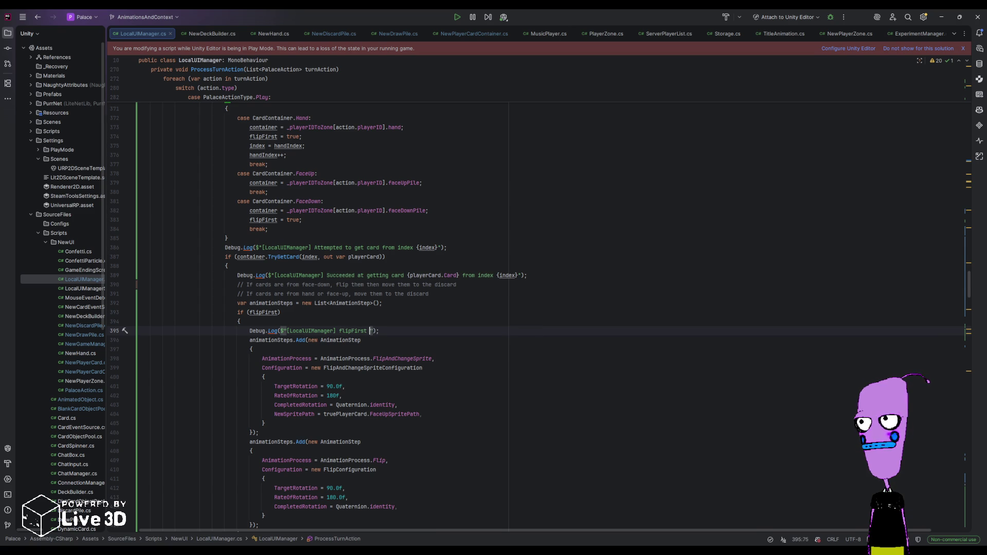
- Open a new line after the last animation step, just before the AddAnimationSteps call
scroll(372, 262, down, 6)
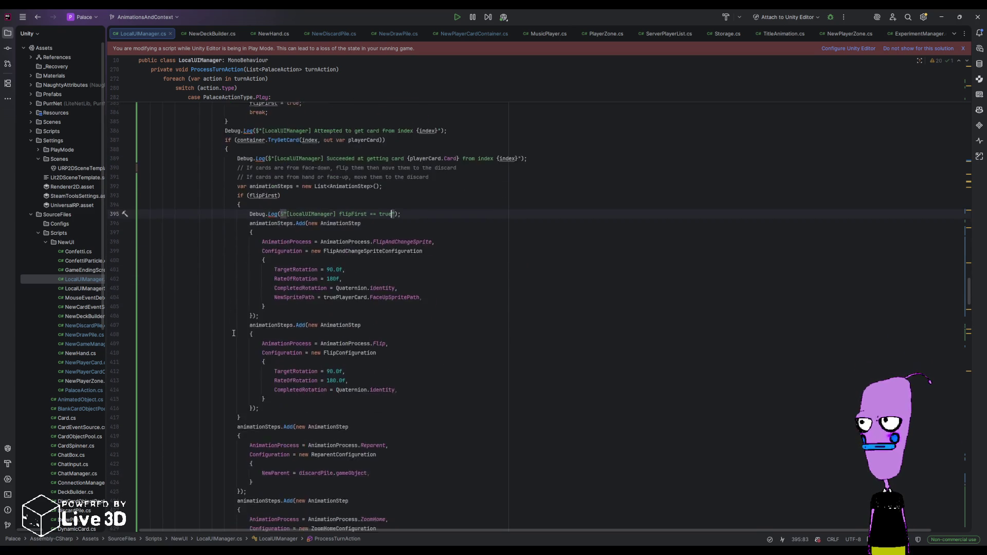
key(ctrl+])
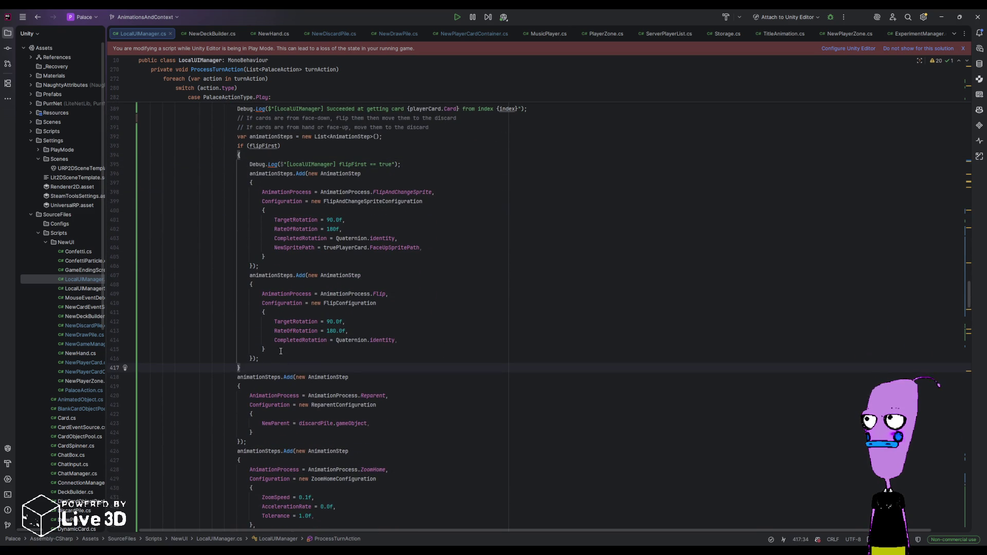
scroll(281, 351, down, 6)
click(307, 420)
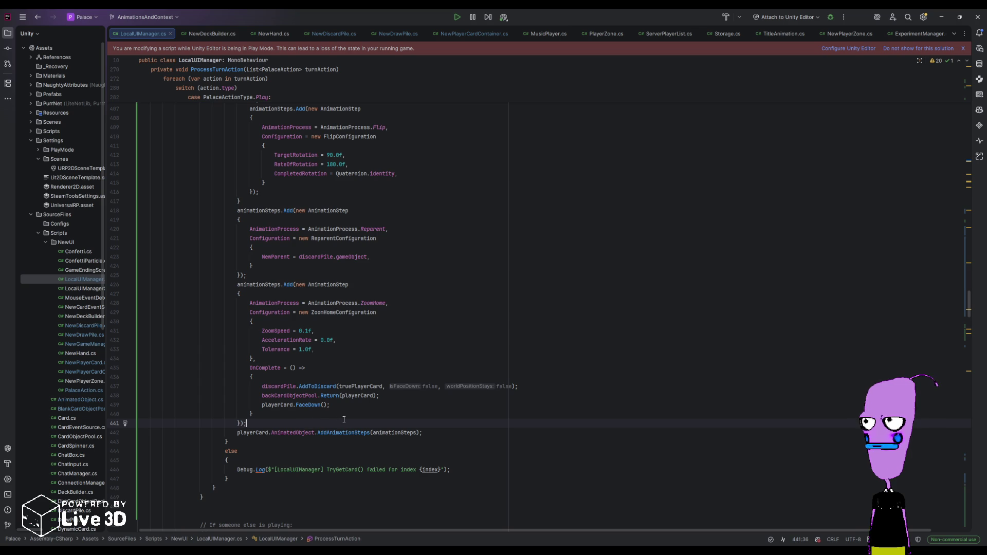
key(Return)
- Log 'Adding {animationSteps.Count} animation steps:' plus each step's joined AnimationProcess before AddAnimationSteps
text(Debug)
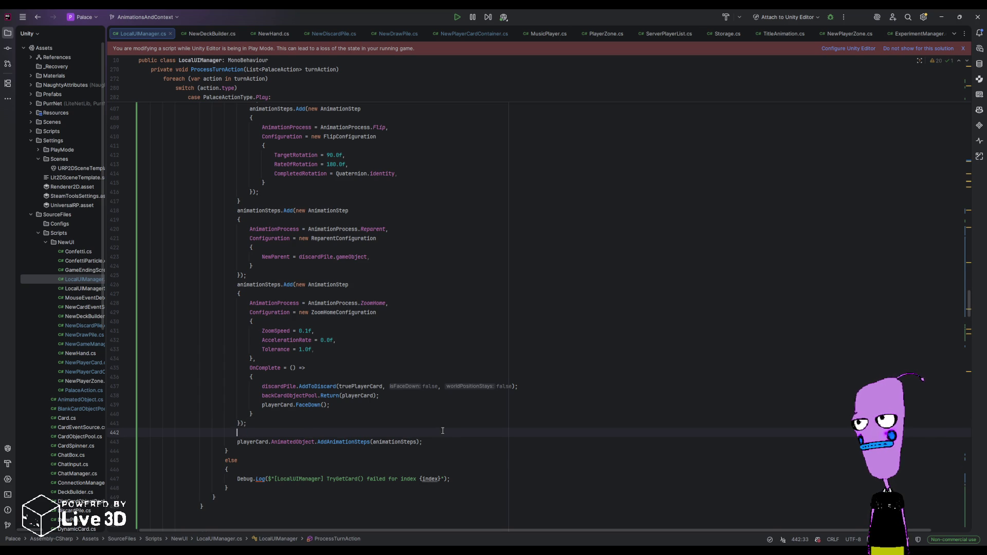
key(Tab)
drag(327, 432, 519, 431)
text(Adding animation step)
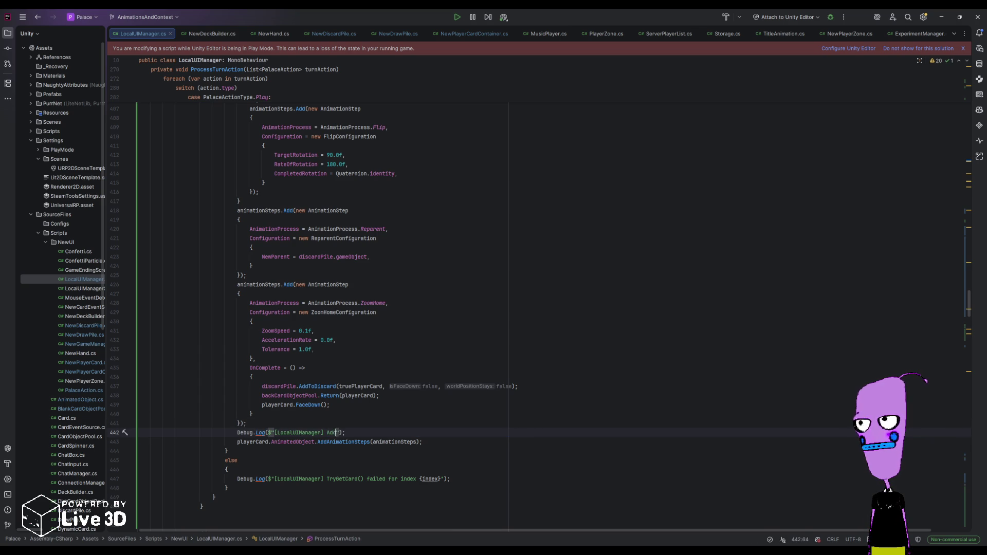
text(s:)
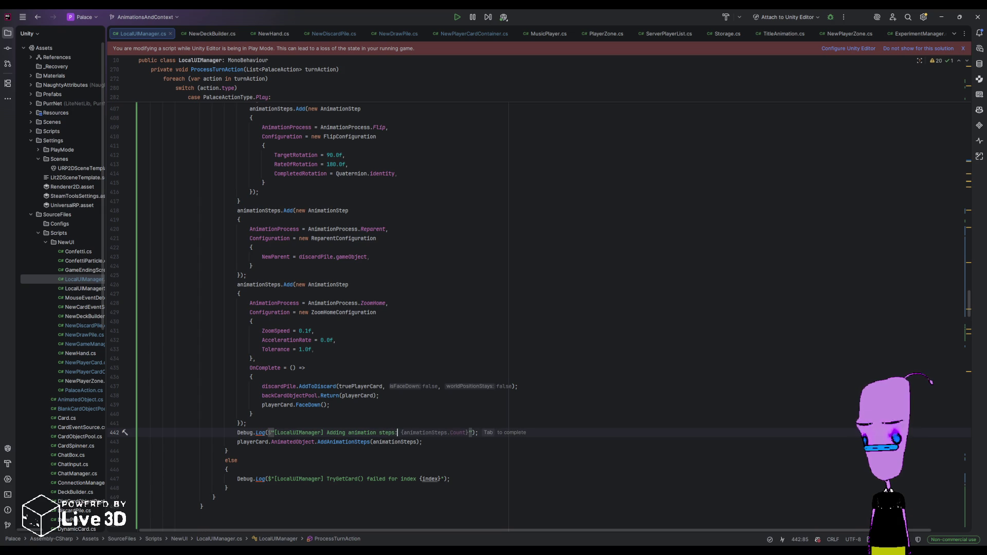
click(348, 432)
text({animati)
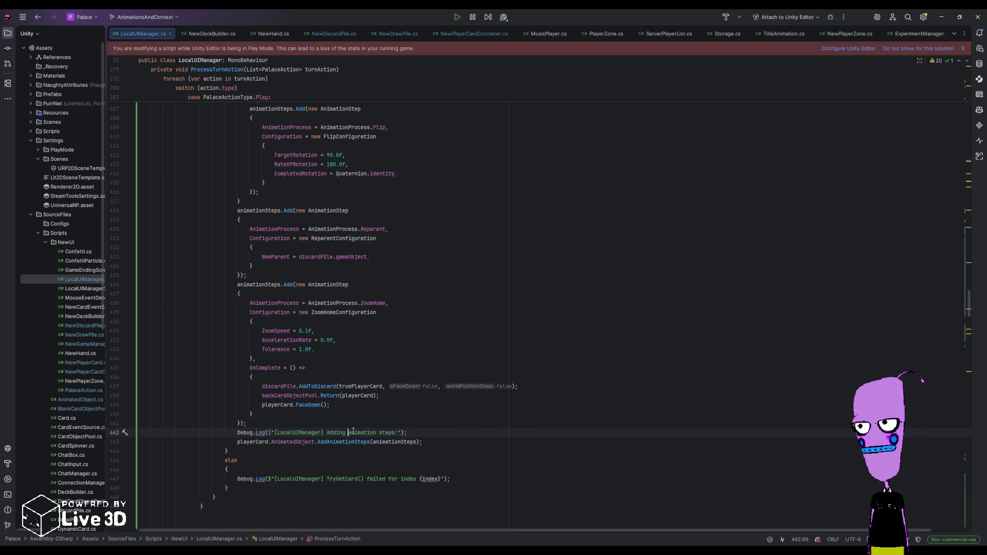
text(onSteps.Count})
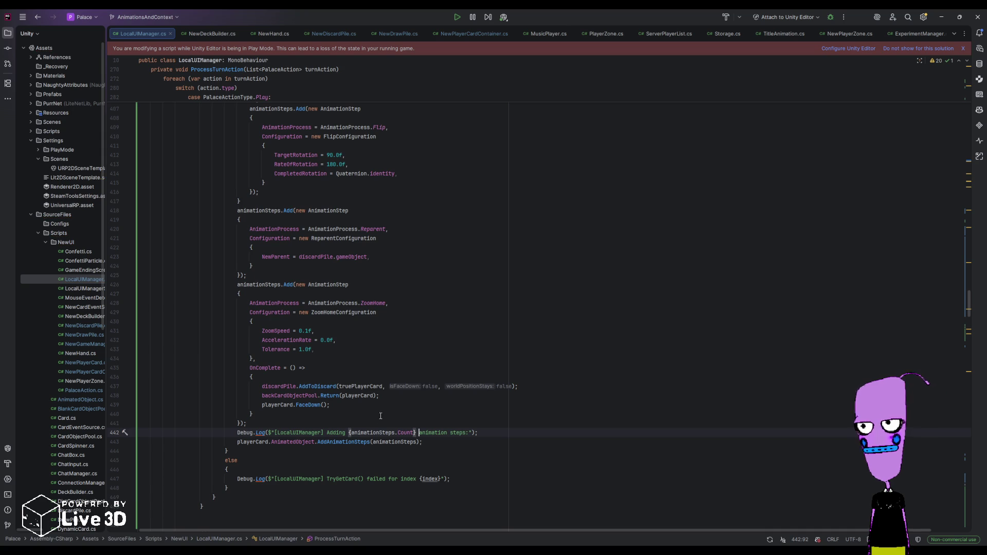
click(468, 432)
text({st)
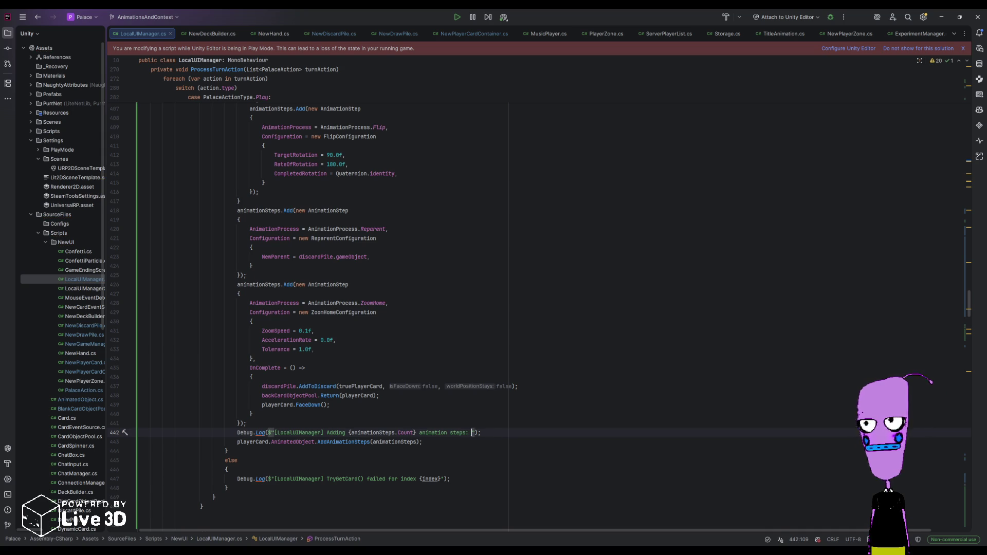
text(ring.Join(", )
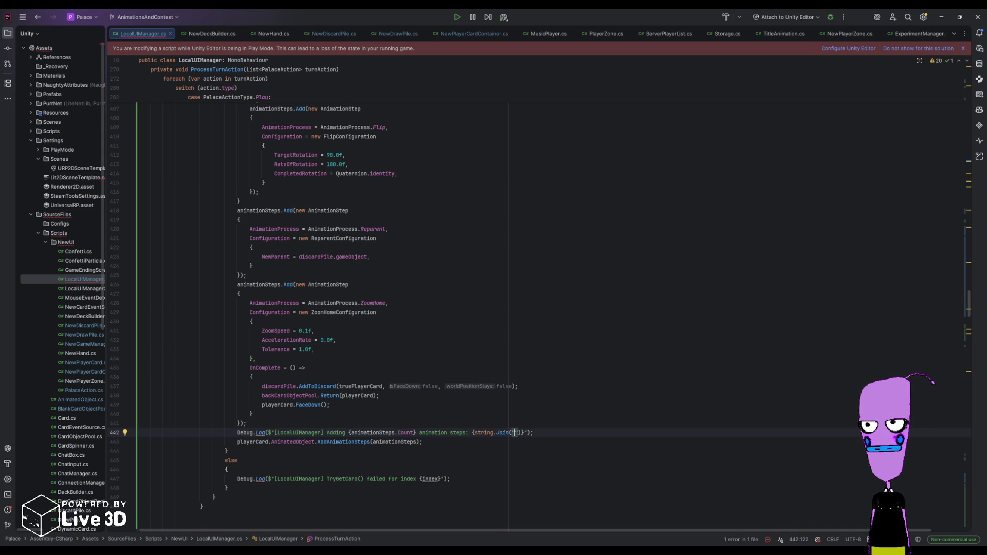
text(")
text(, ani)
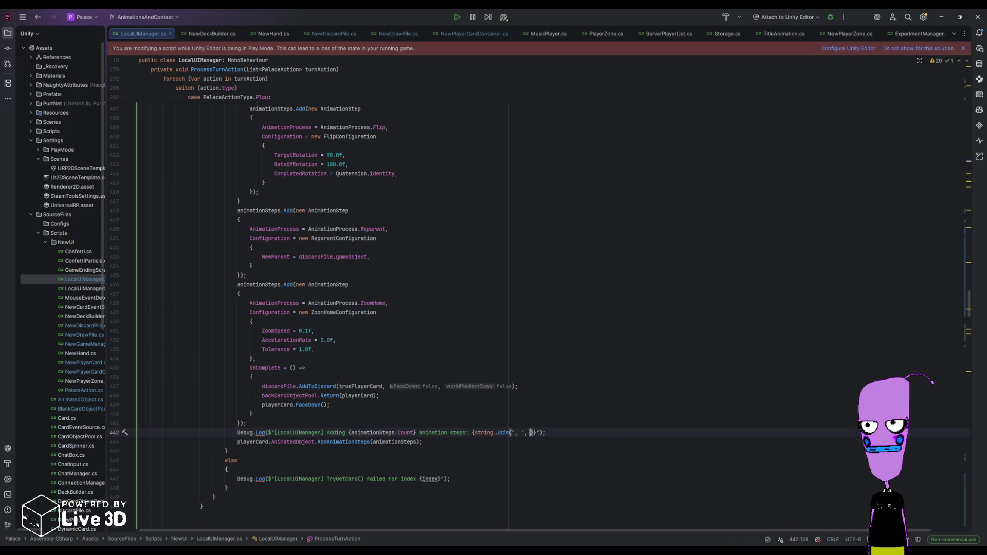
text(mationSteps.)
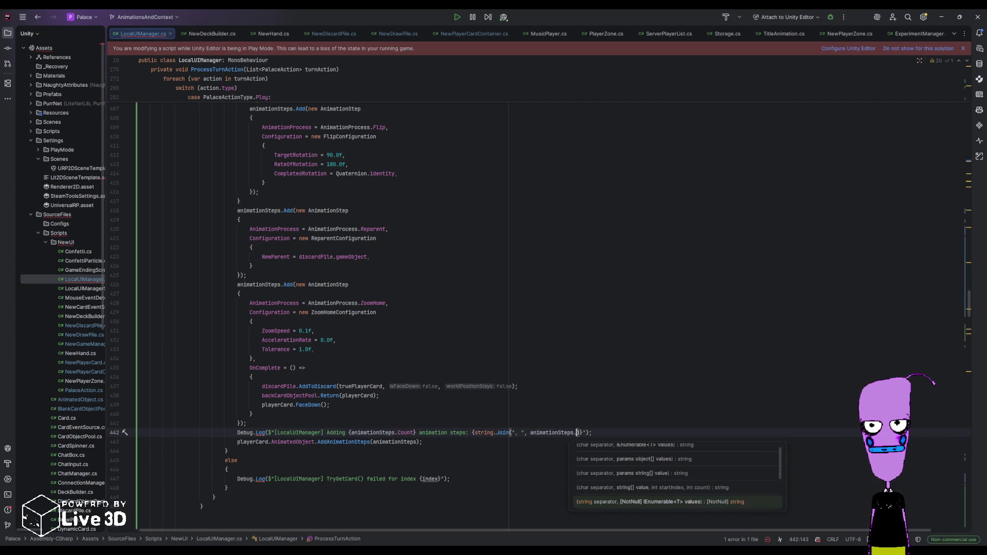
text(Select(a)
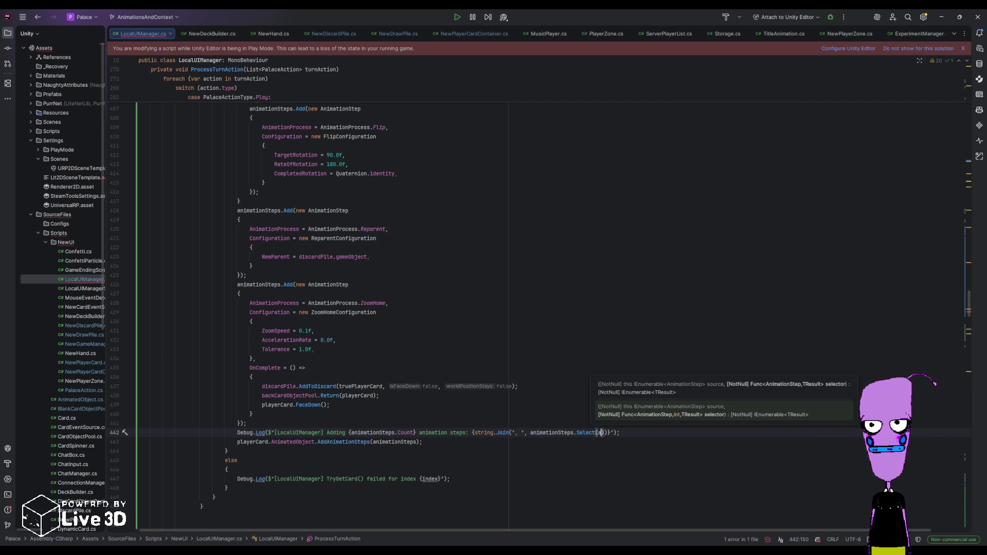
text( => a.)
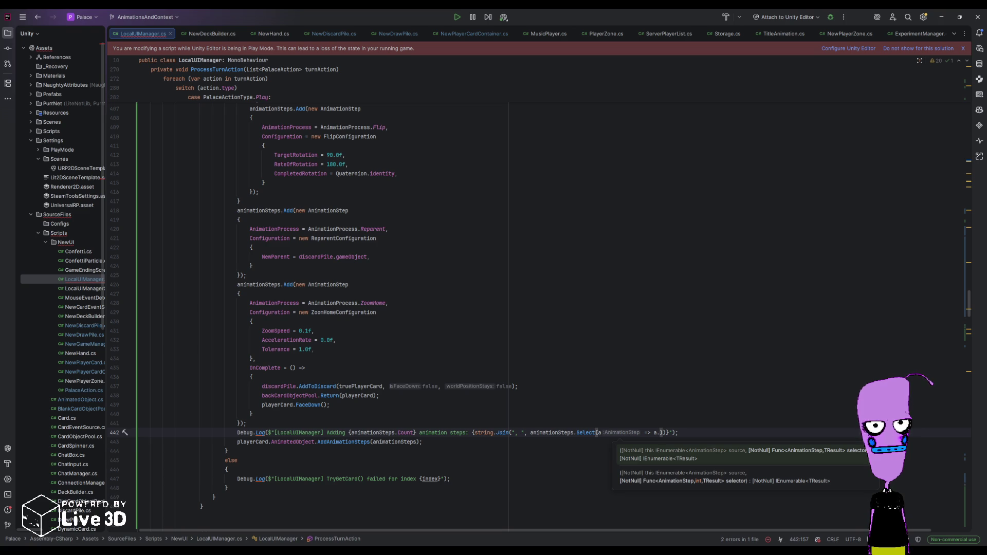
text(AnimationProcess)
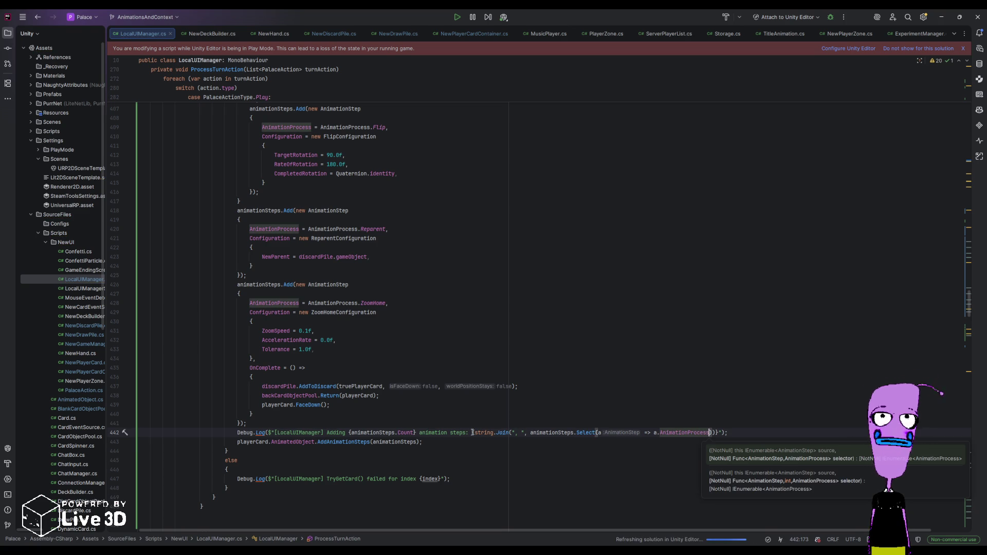
double_click(77, 399)
- Scroll AnimatedObject.cs to its AddAnimationStep methods, then start Play mode in Unity
scroll(478, 375, down, 15)
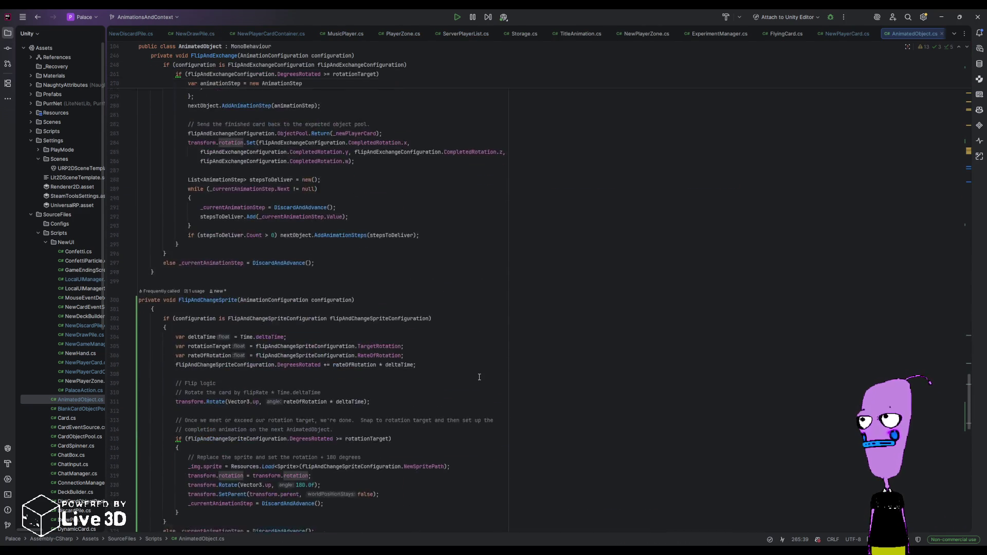
scroll(465, 403, down, 3)
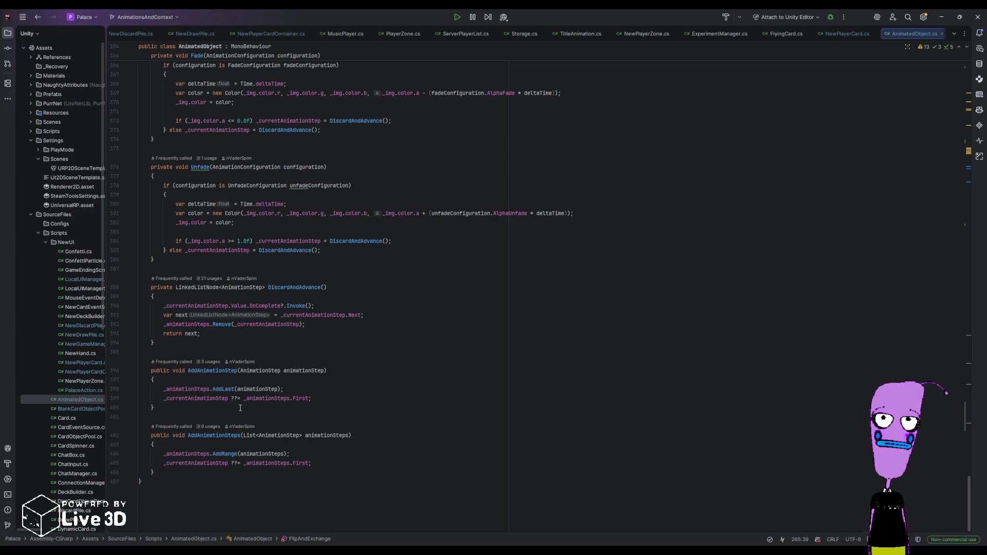
key(alt+Tab)
click(546, 23)
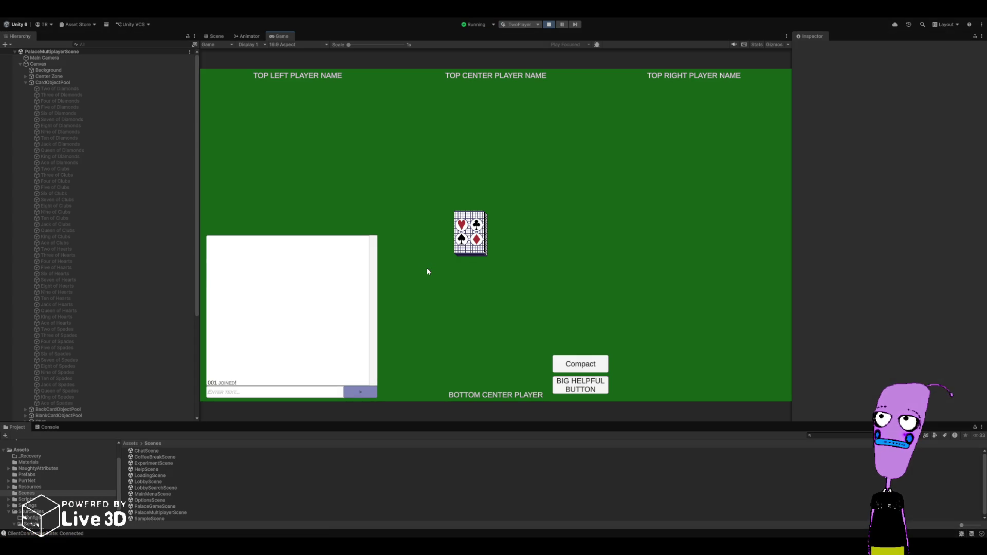
- Deal a fresh Palace game using BIG HELPFUL BUTTON, re-dealing several times
click(566, 383)
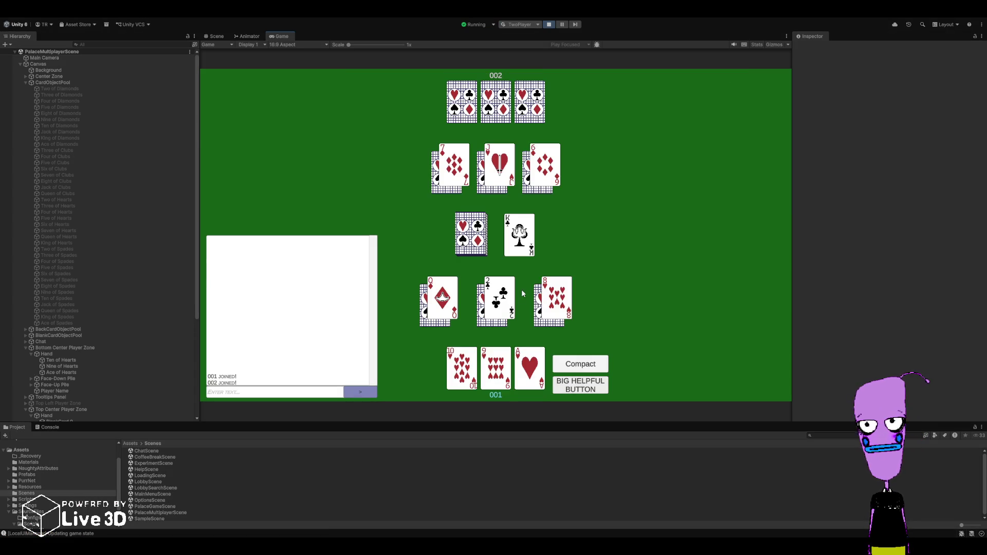
click(581, 385)
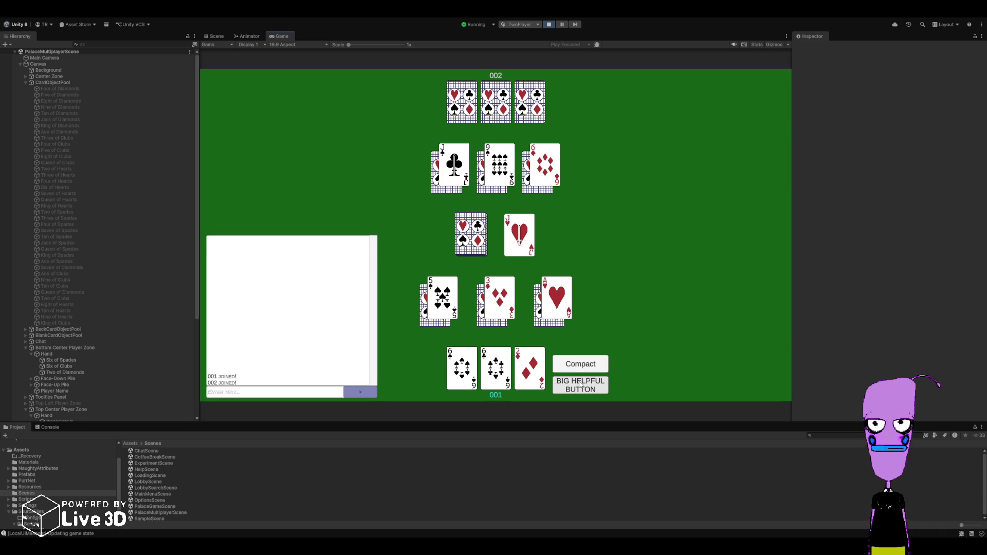
click(594, 390)
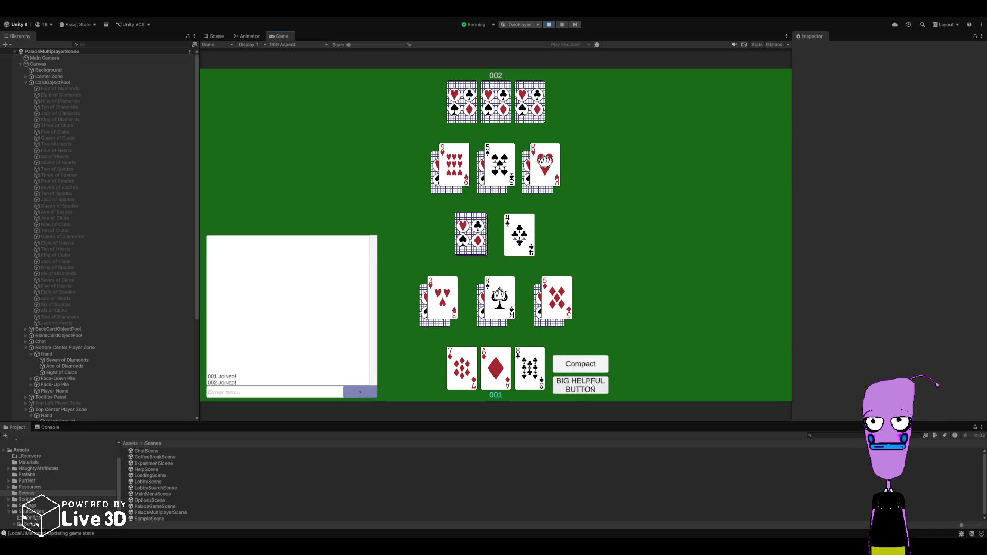
click(591, 386)
click(588, 390)
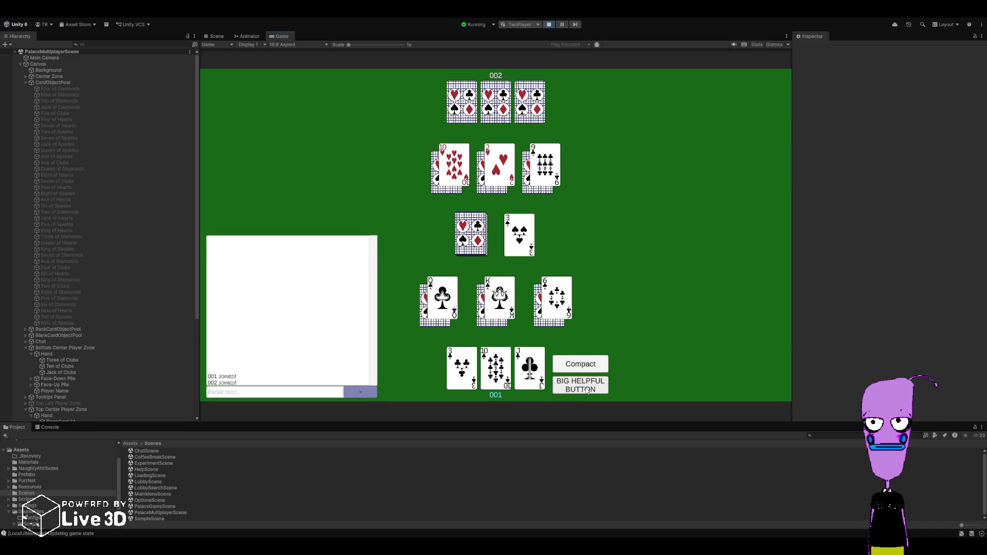
click(587, 390)
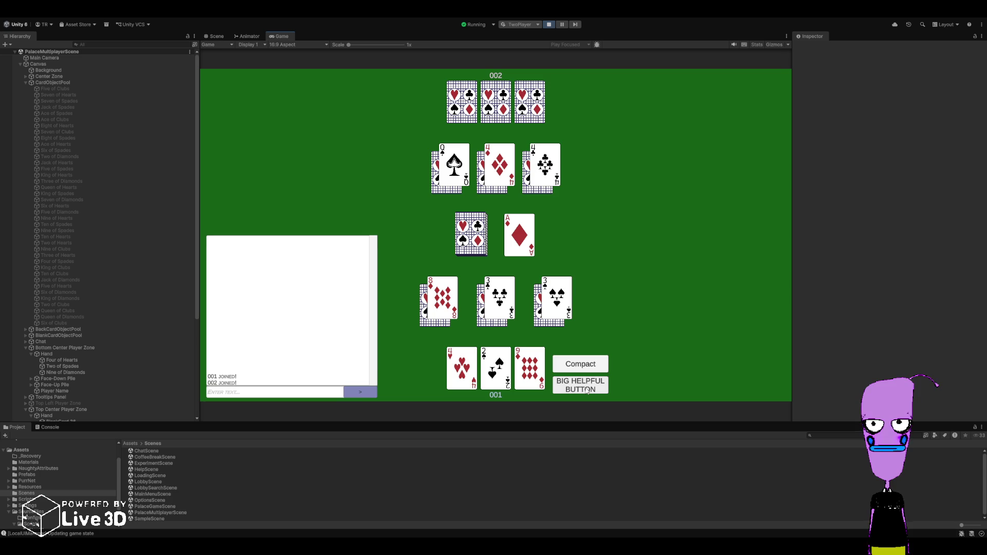
- Play the 2 of Spades, Queen of Hearts, Jack of Hearts and King of Clubs, then stop play mode
click(494, 366)
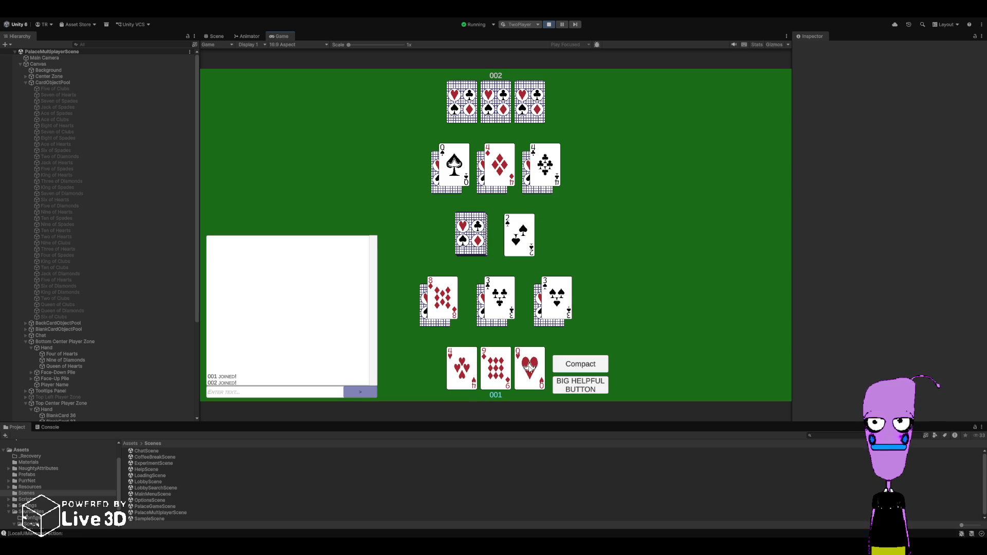
click(529, 366)
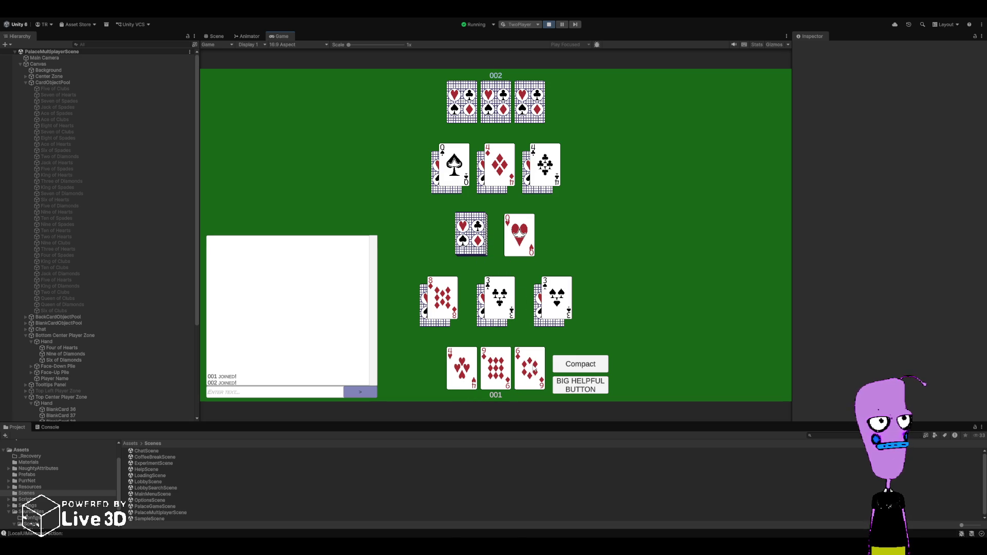
click(548, 27)
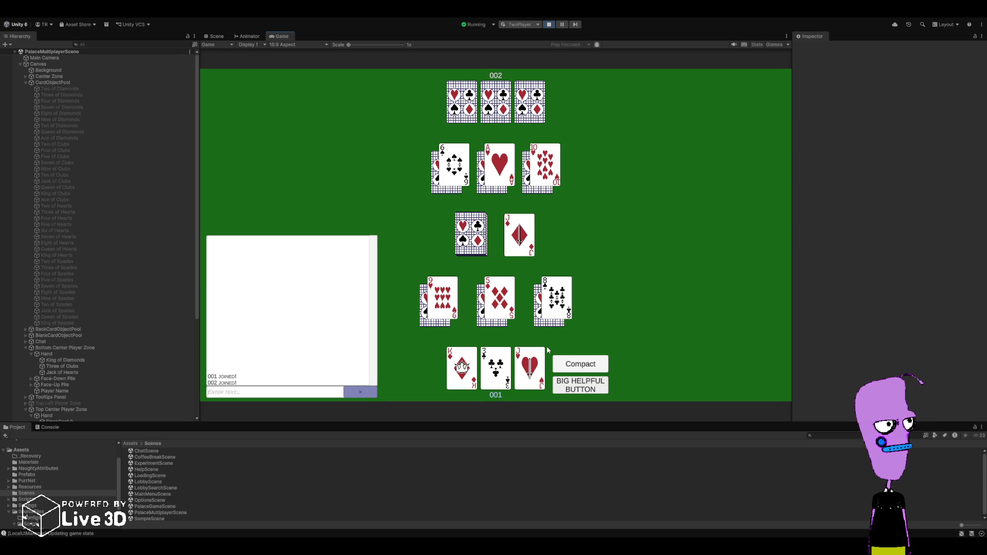
click(532, 362)
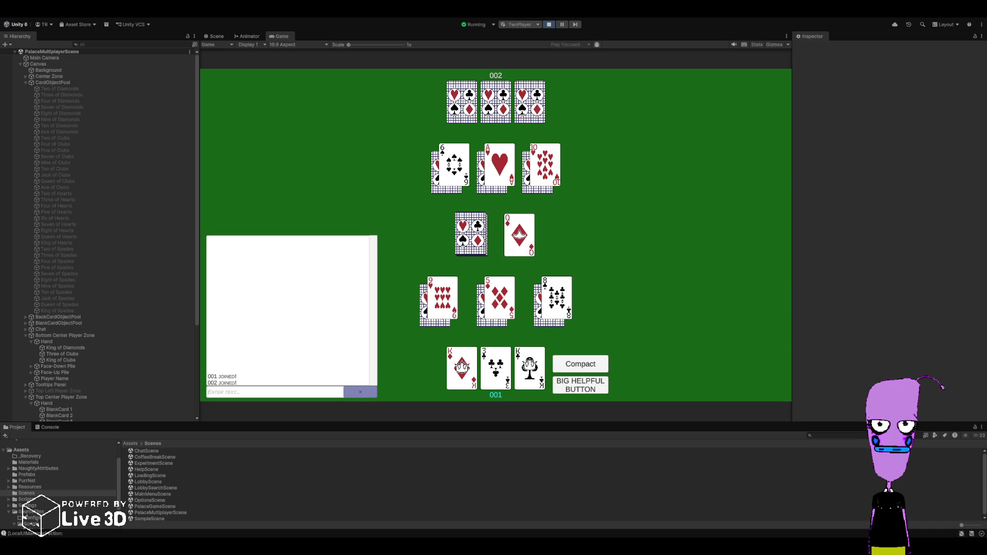
click(528, 364)
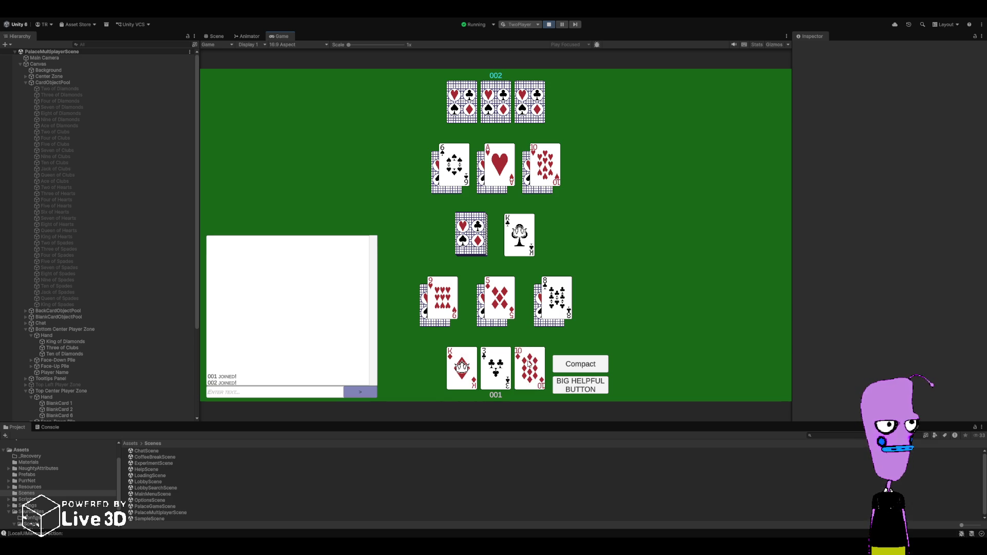
click(548, 24)
- Back in Rider, place the cursor at the top of DiscardAndAdvance in AnimatedObject.cs
key(alt+Tab)
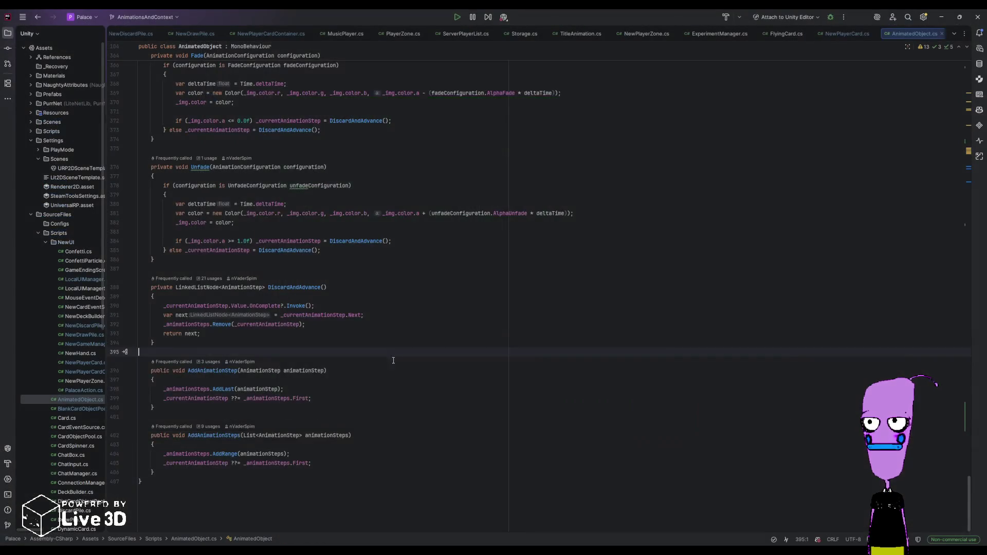
scroll(247, 444, down, 4)
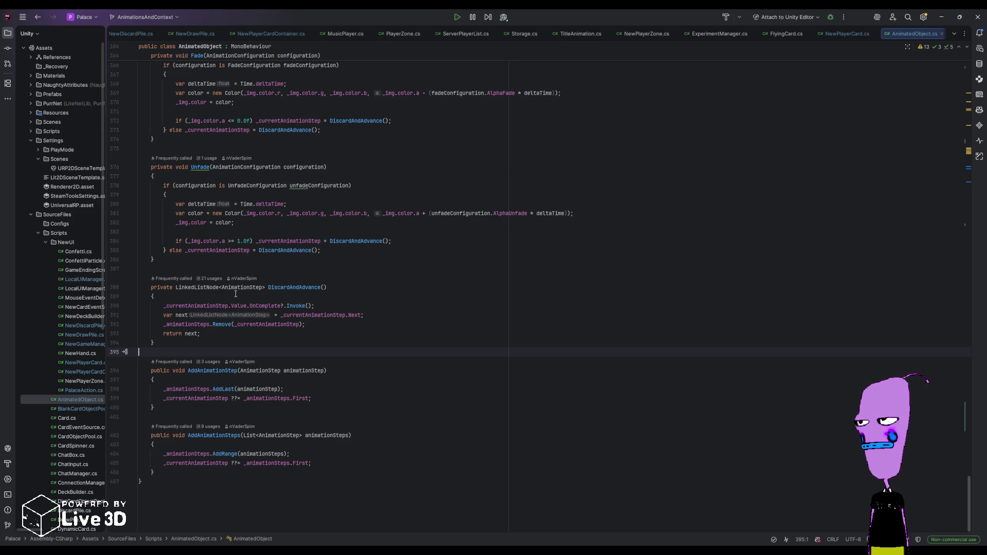
scroll(236, 293, up, 4)
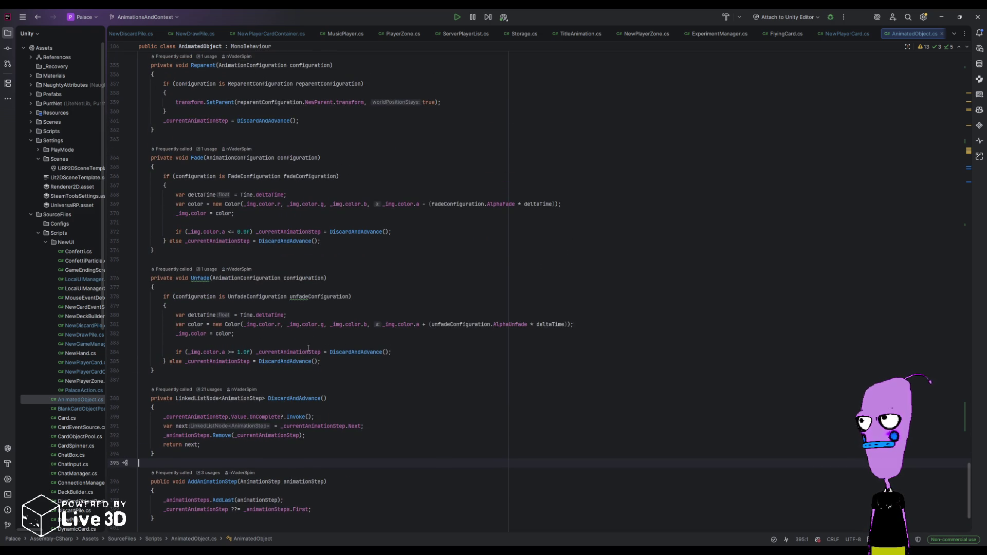
scroll(308, 348, up, 3)
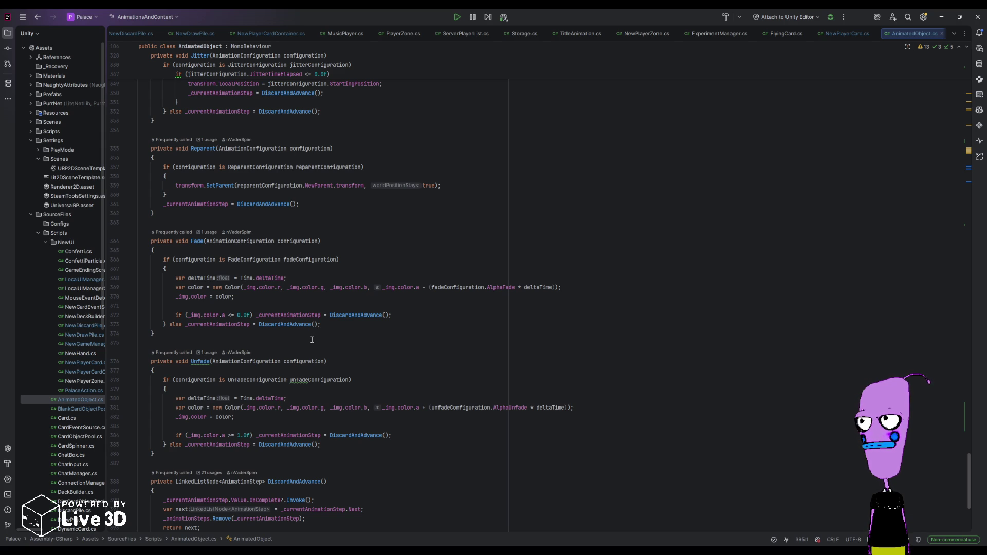
scroll(312, 339, down, 4)
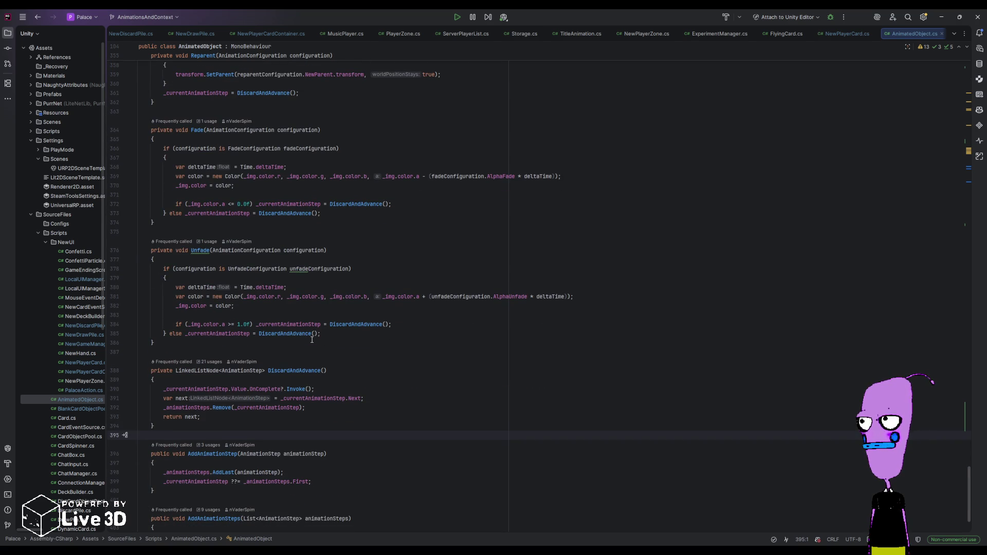
click(277, 378)
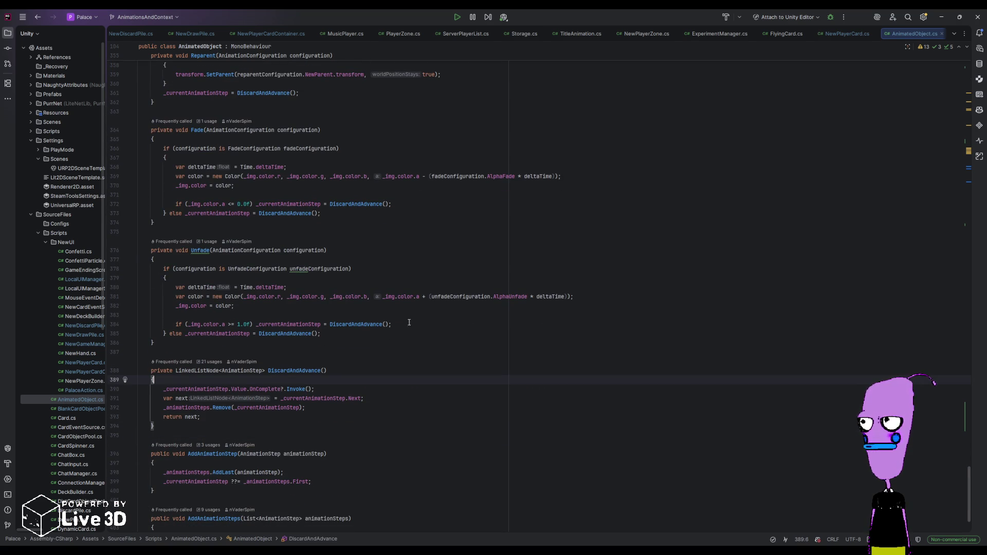
- Log _currentAnimationStep?.Value.AnimationProcess at the start of DiscardAndAdvance
key(Return)
text(Debu)
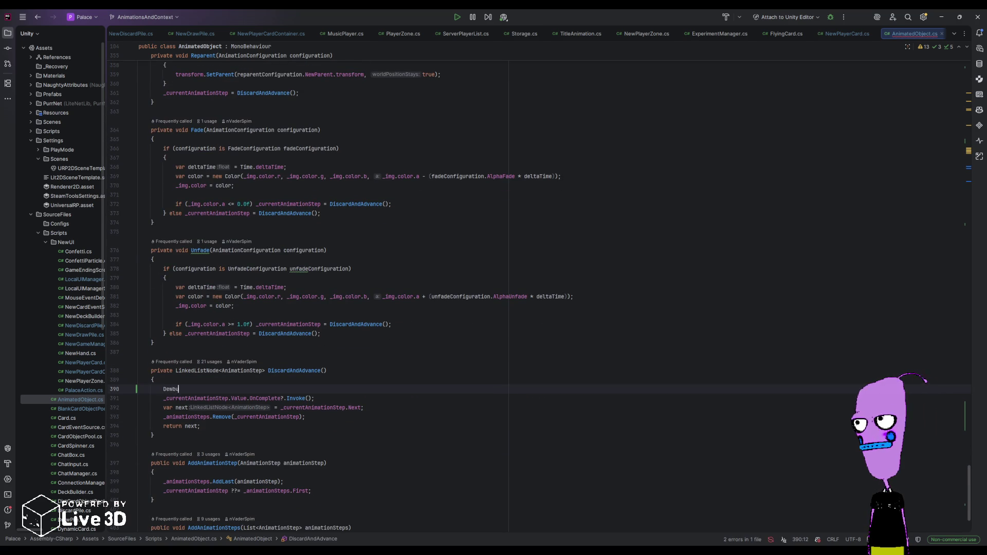
text(g.Log)
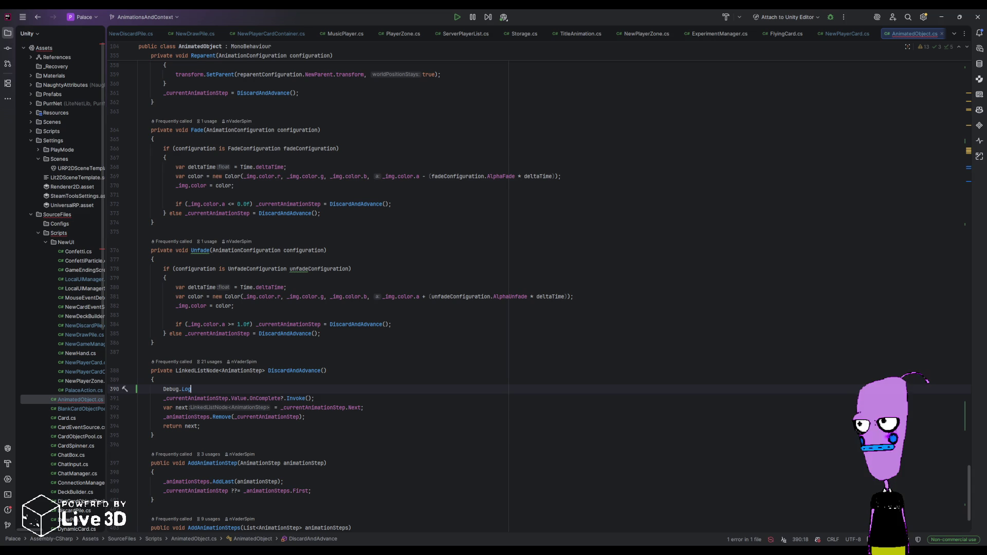
text(($")
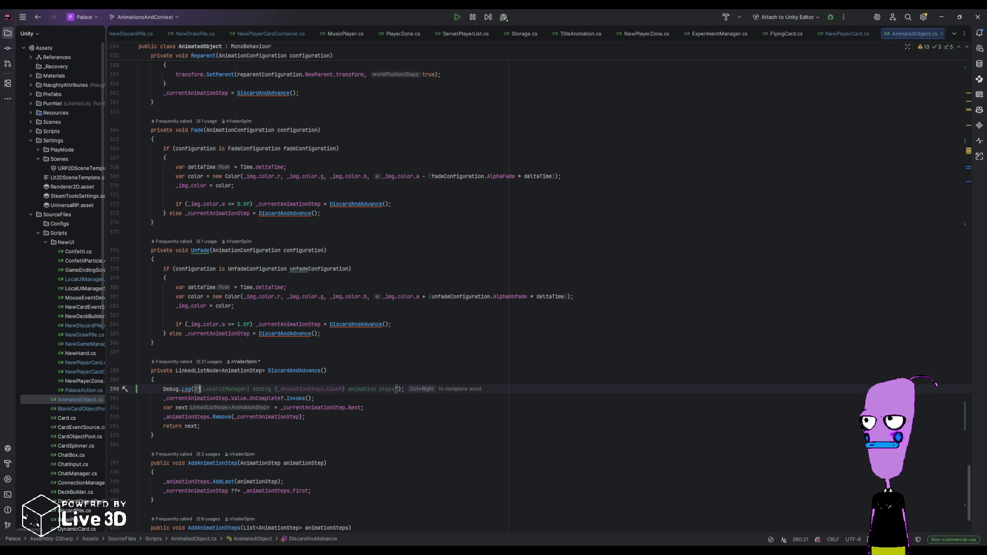
text([AnimatedObjec)
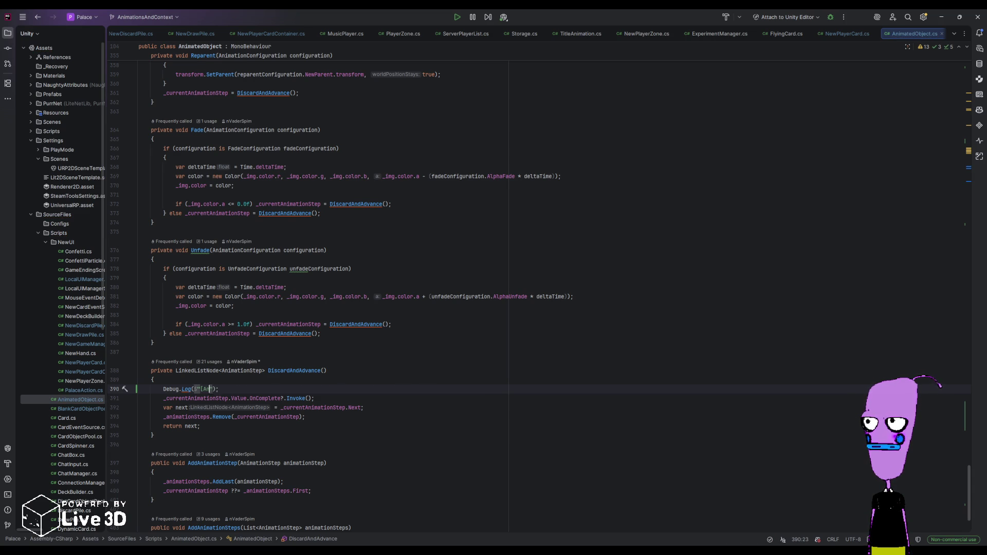
text(t] DiscardAn)
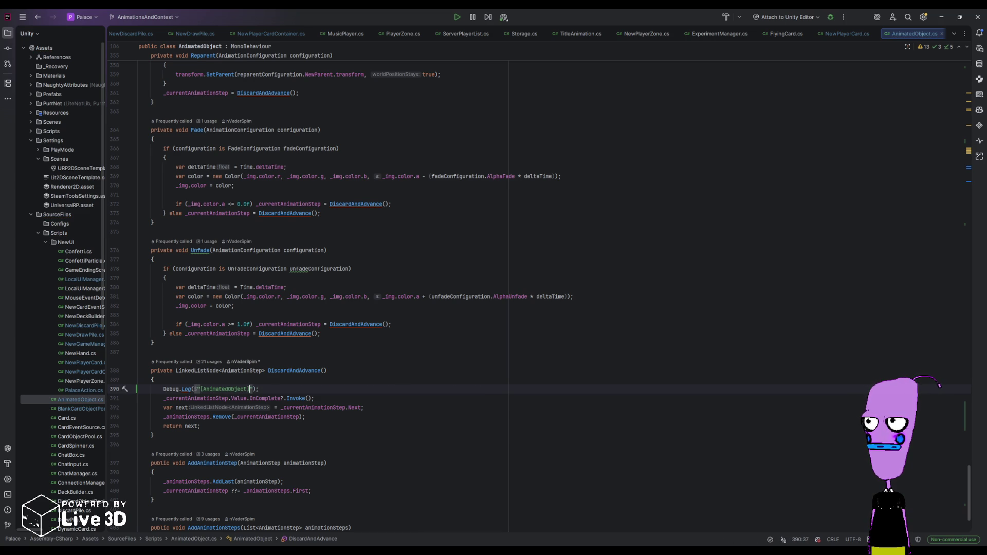
text(dAdvance)
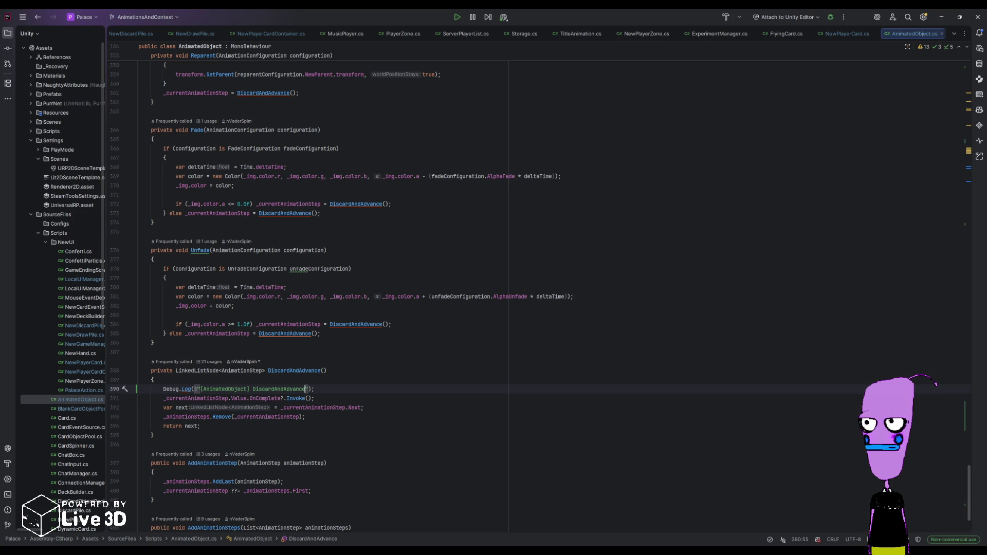
text(())
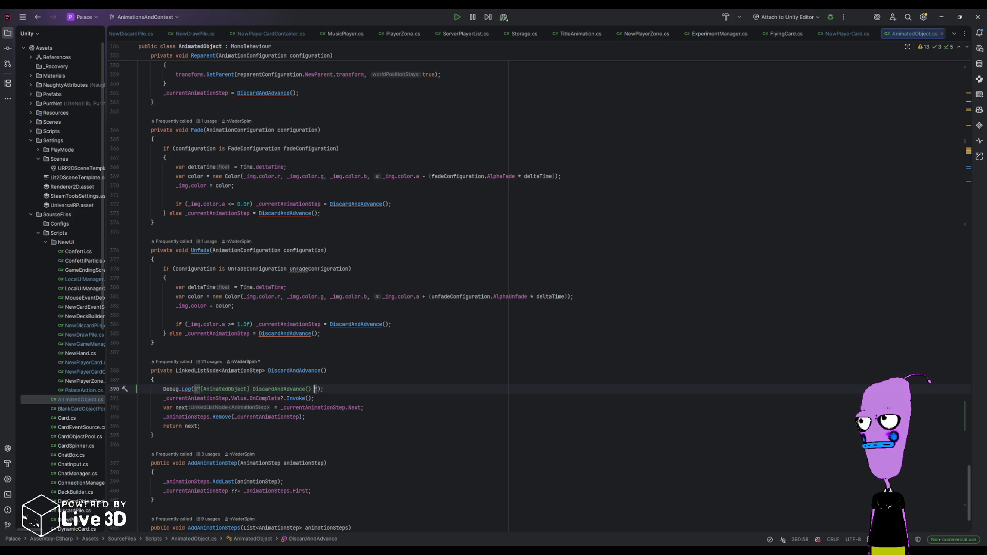
key(BackSpace)
text(: {currentA)
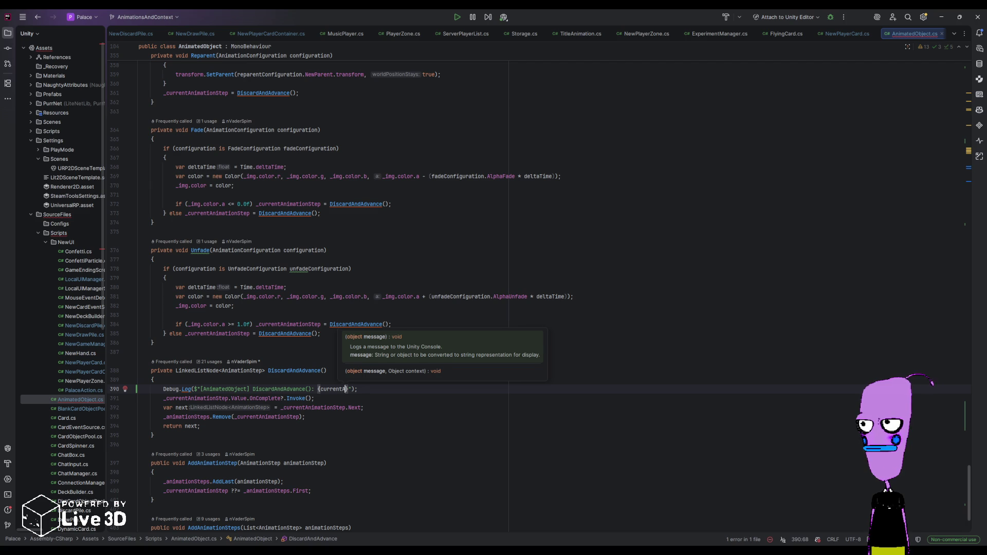
key(Return)
text(.)
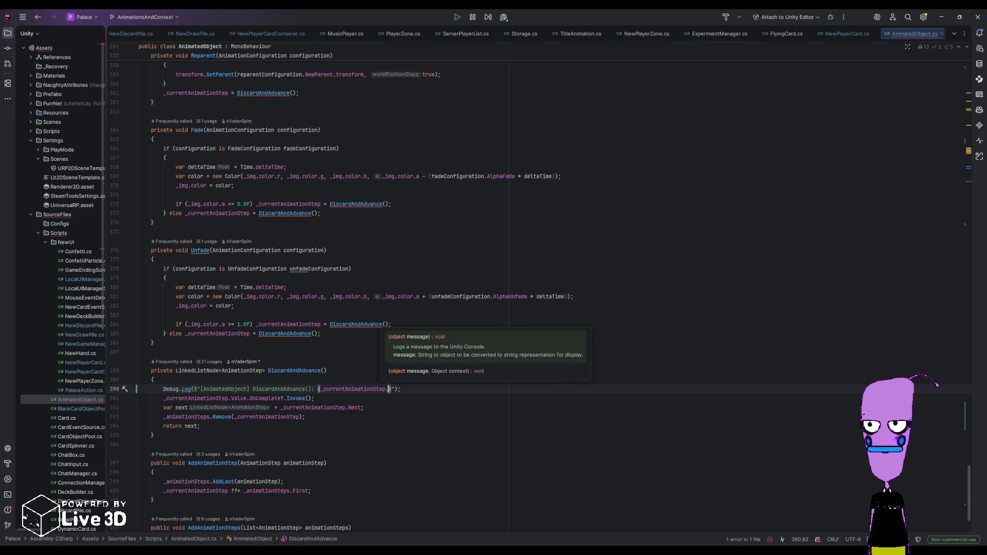
text(Value.)
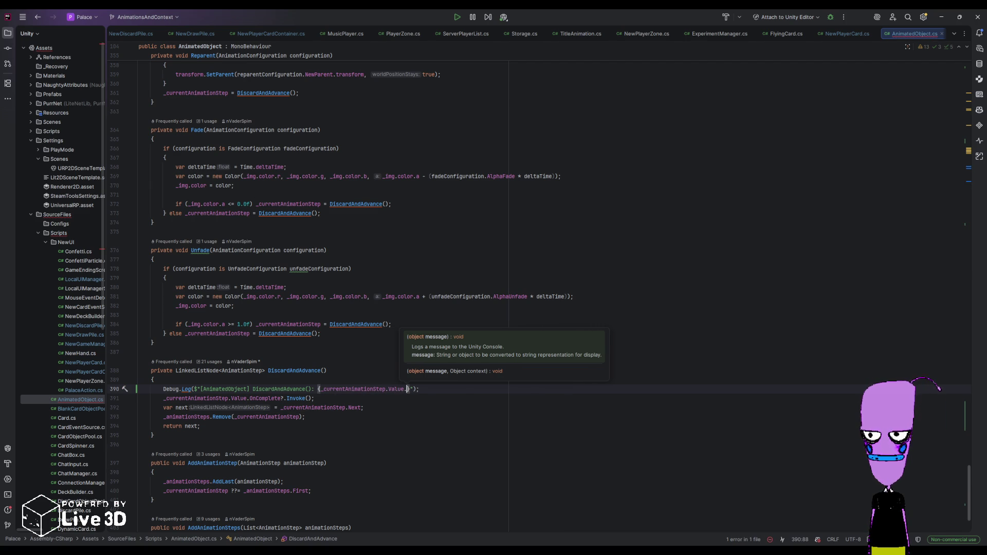
click(384, 389)
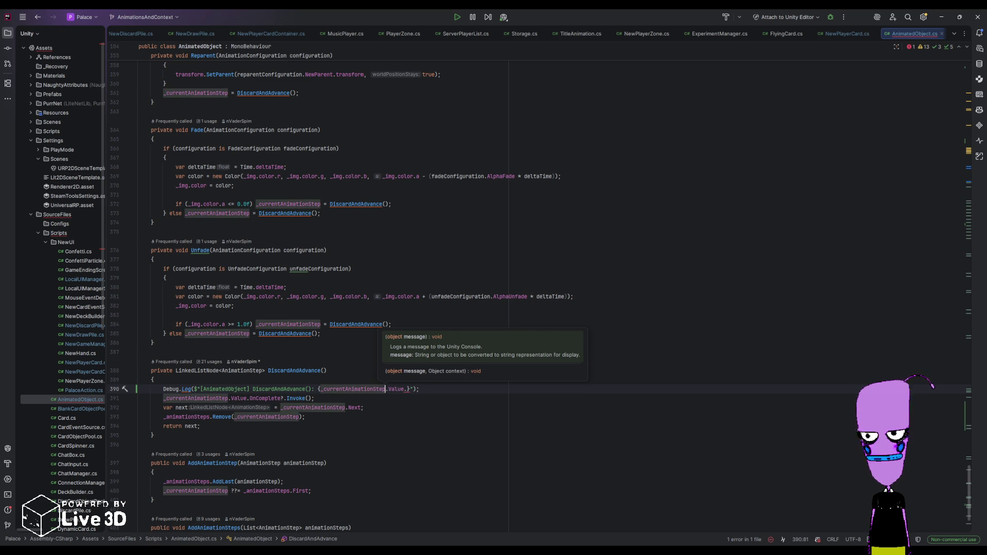
text(?)
click(410, 389)
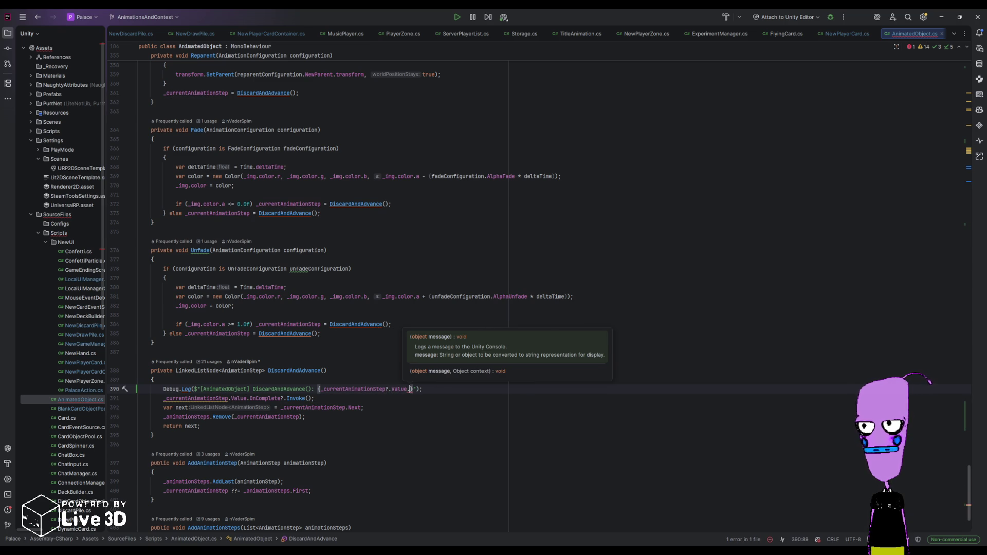
text(AnimationProcess)
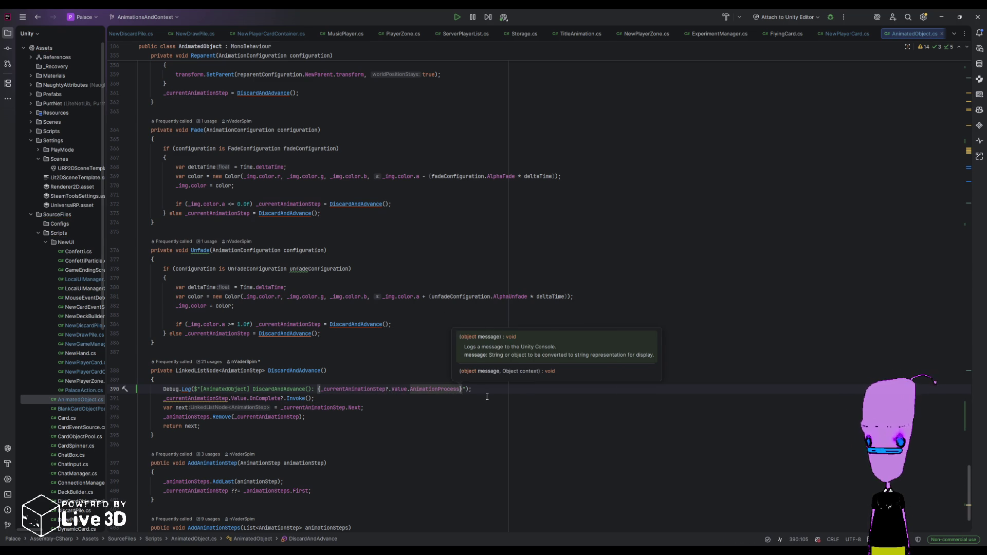
key(Up)
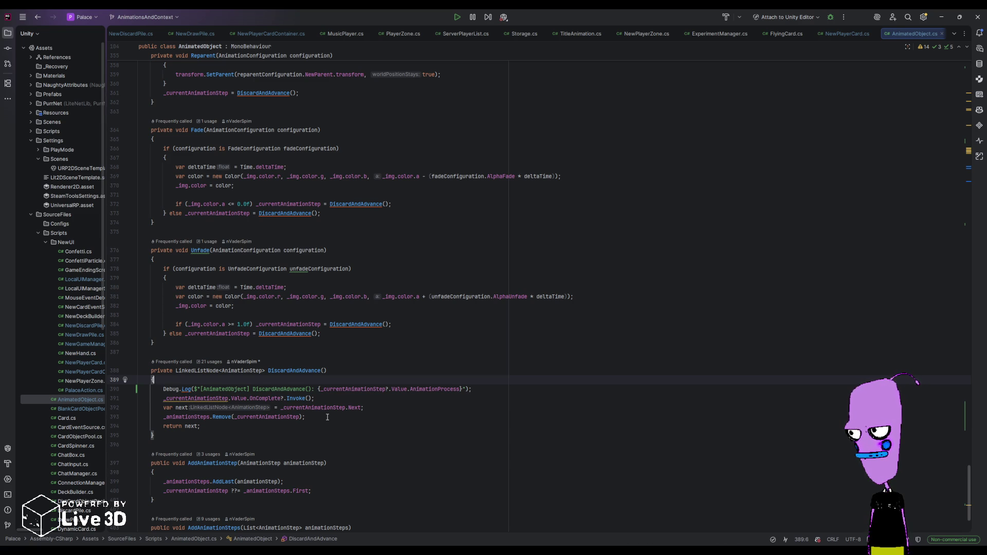
- Log the next step's AnimationProcess after Remove, labelling the two lines 'Current:' and 'Next:'
click(327, 417)
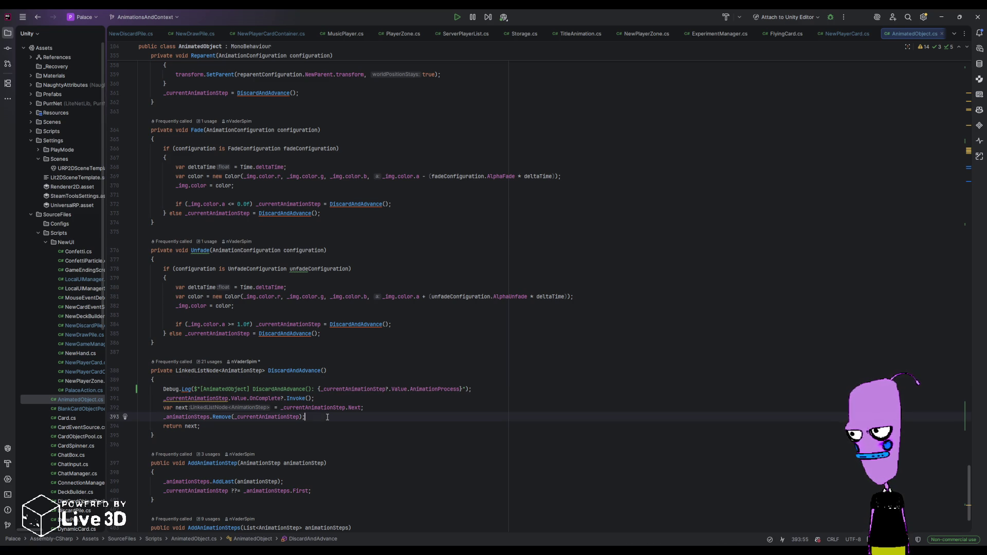
key(Return)
text(De)
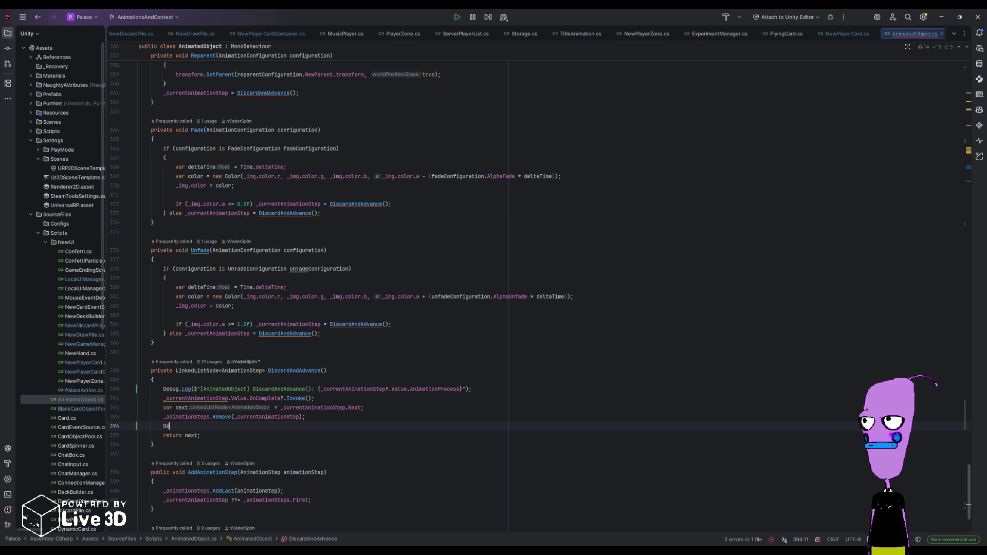
text(bug.Log();)
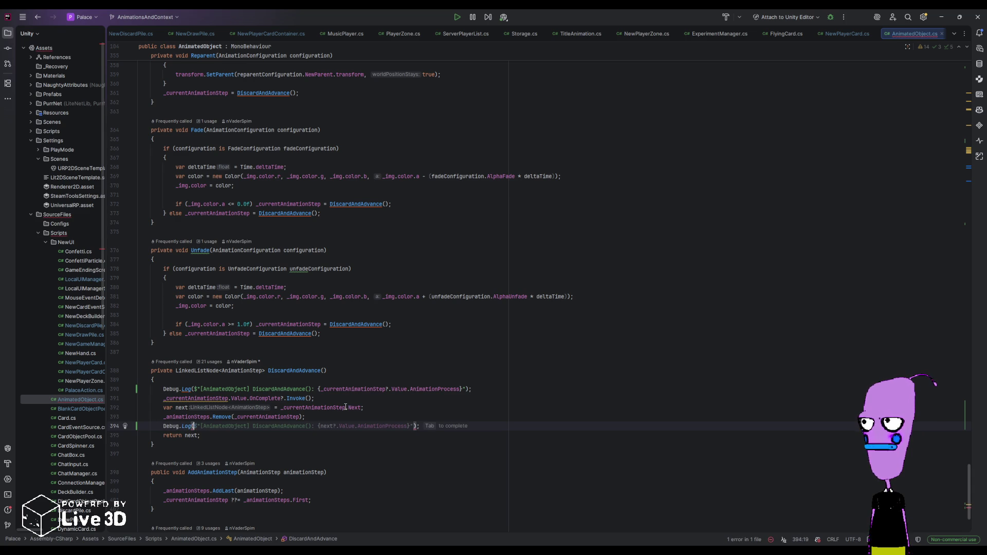
key(Tab)
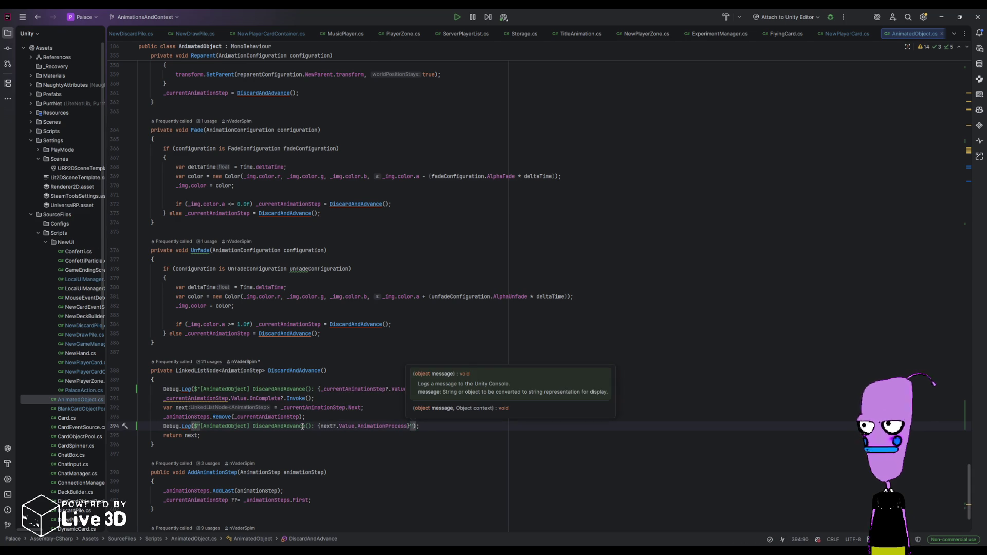
click(319, 389)
text(Current:)
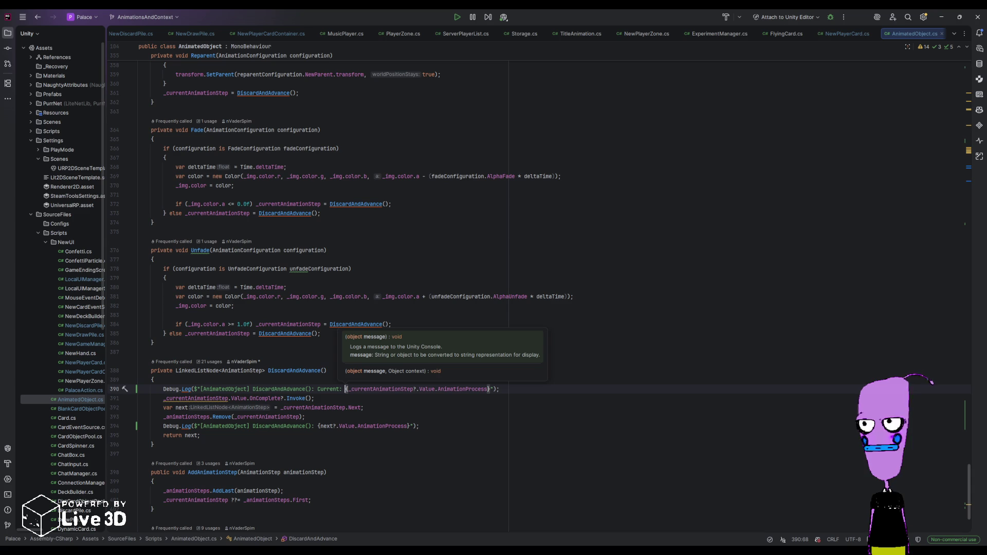
click(318, 426)
text(Next:)
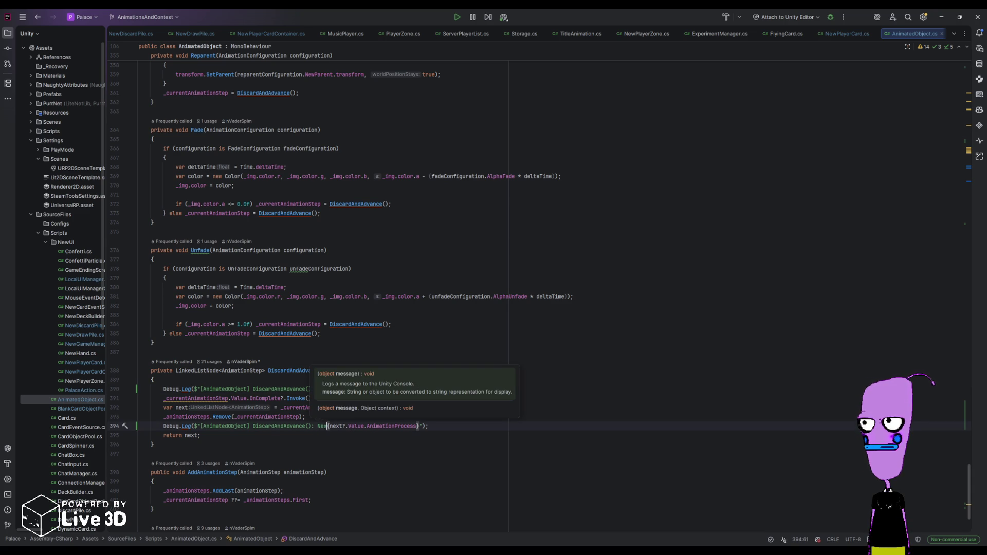
click(404, 435)
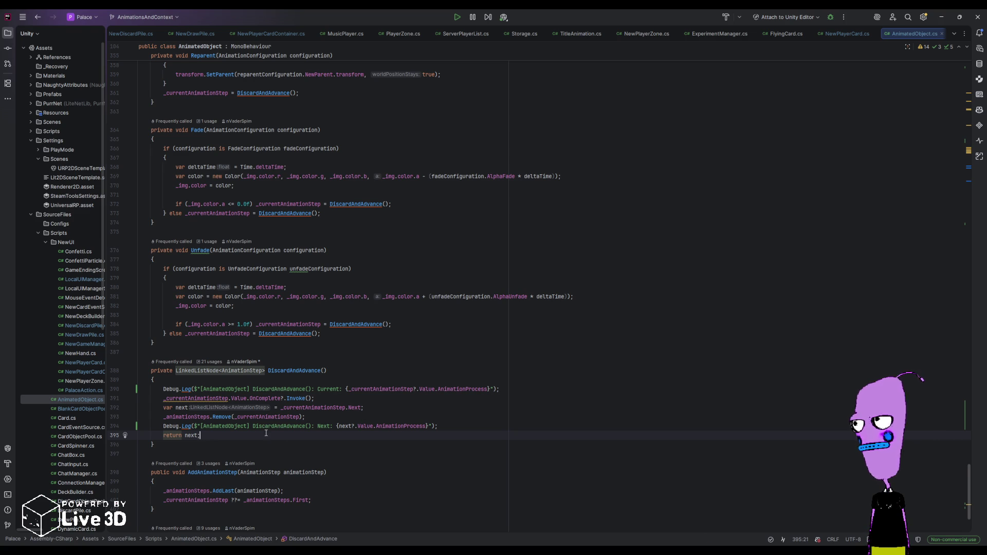
scroll(265, 433, down, 2)
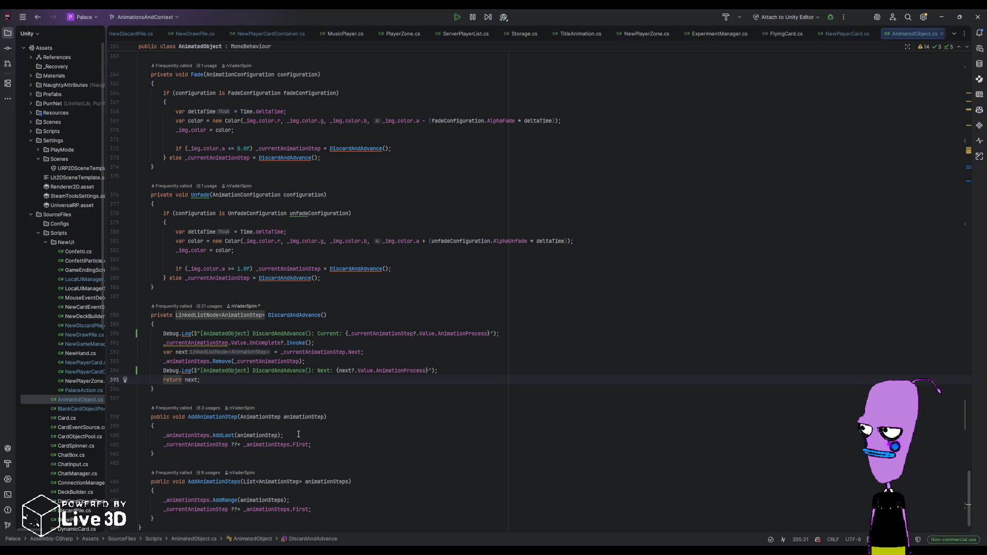
click(298, 434)
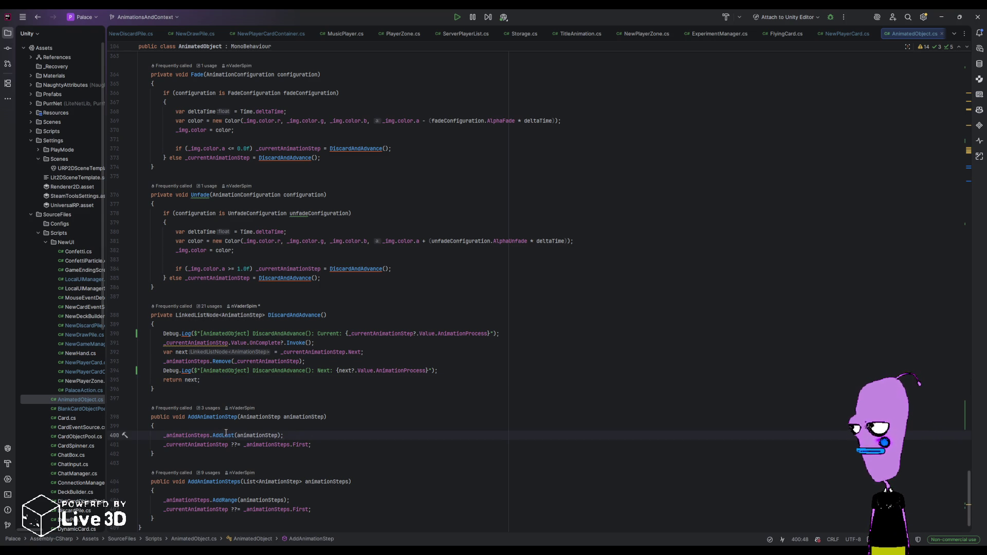
- After AddLast, add Debug.Log($"[AnimatedObject] AddAnimationStep(): Added: {animationStep.AnimationProcess}")
key(Return)
text(Debug.Log($"[Ani)
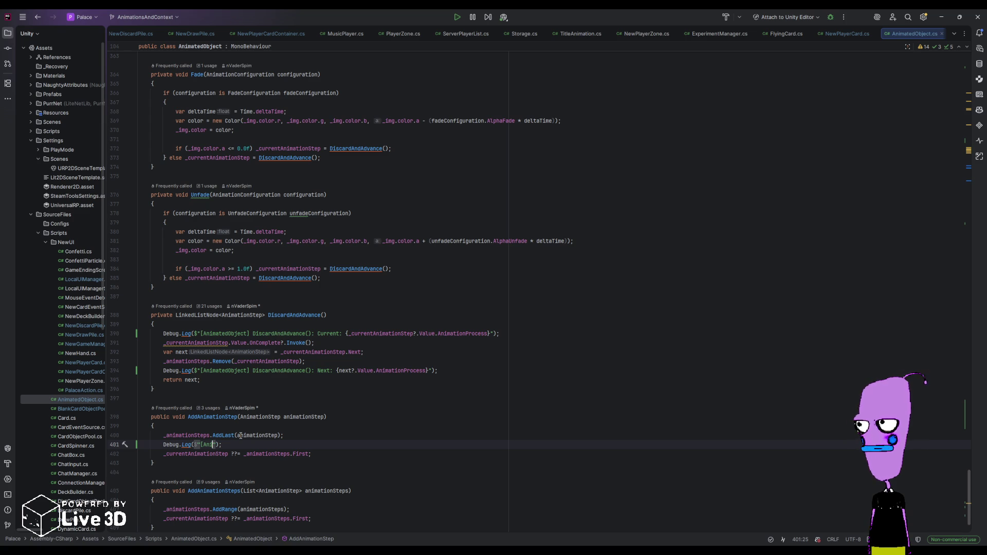
text(matedObject)
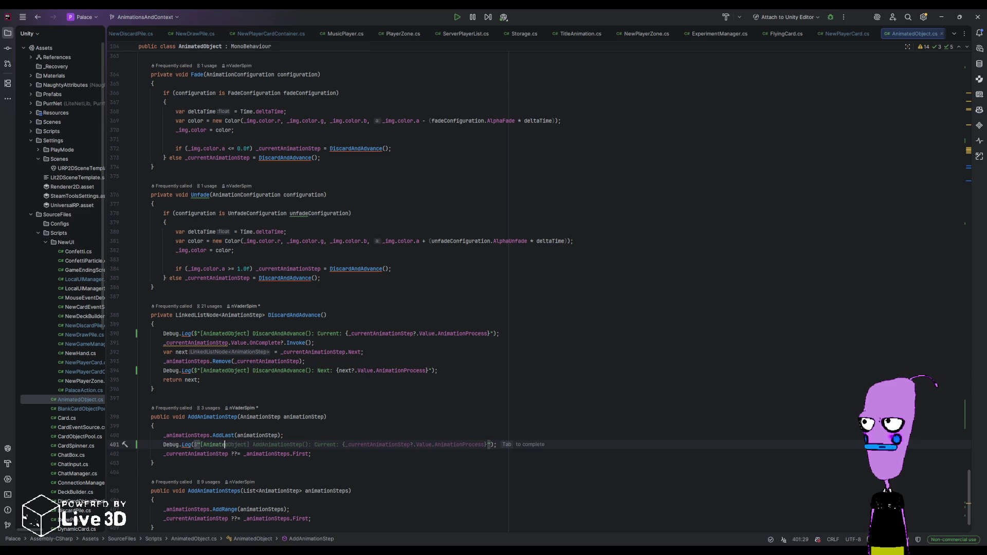
text(])
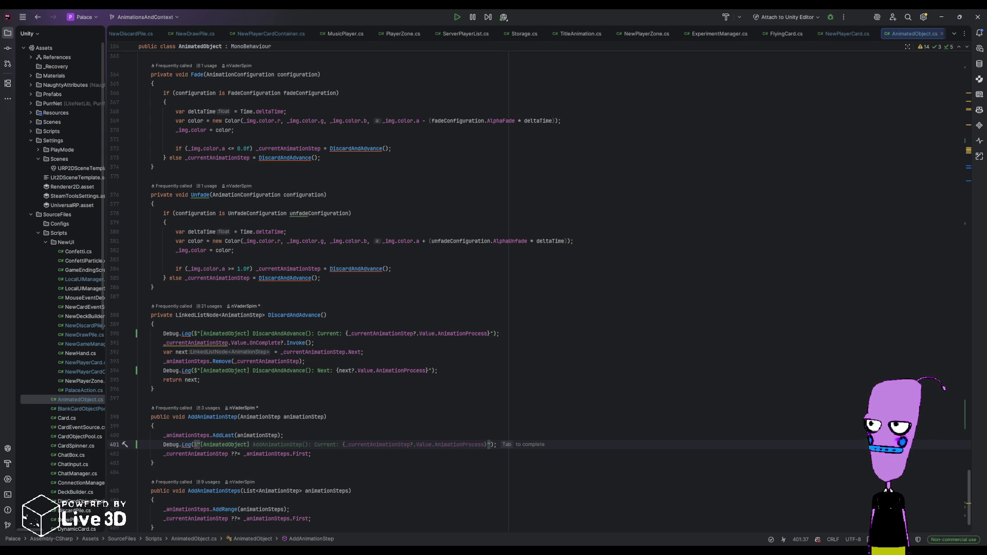
text(AddAnimationSte)
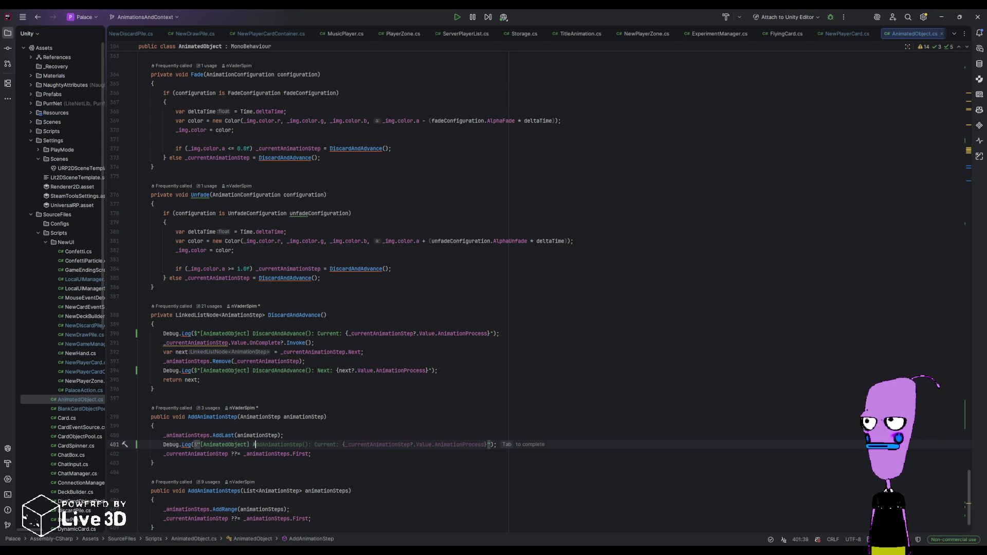
text(p)
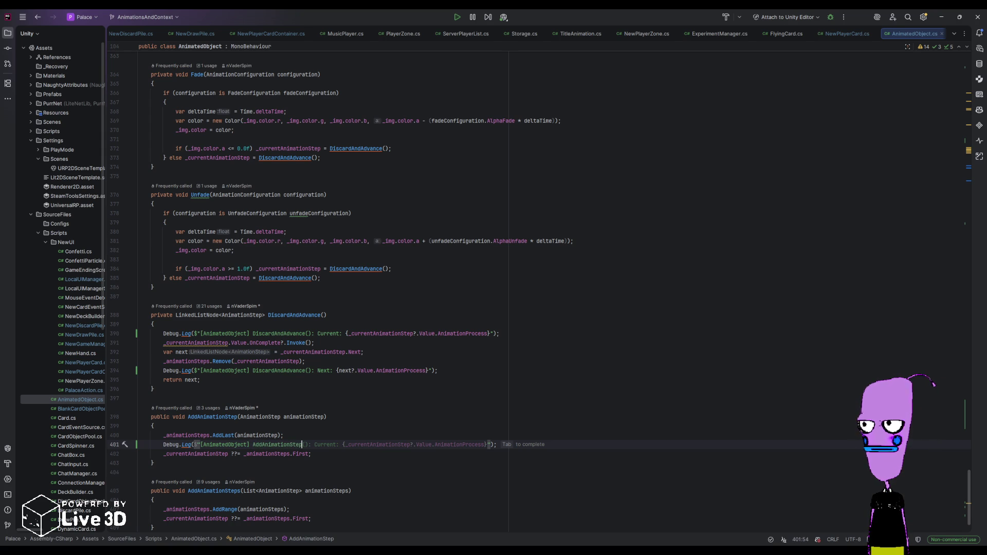
text((): Added: {animationStep.)
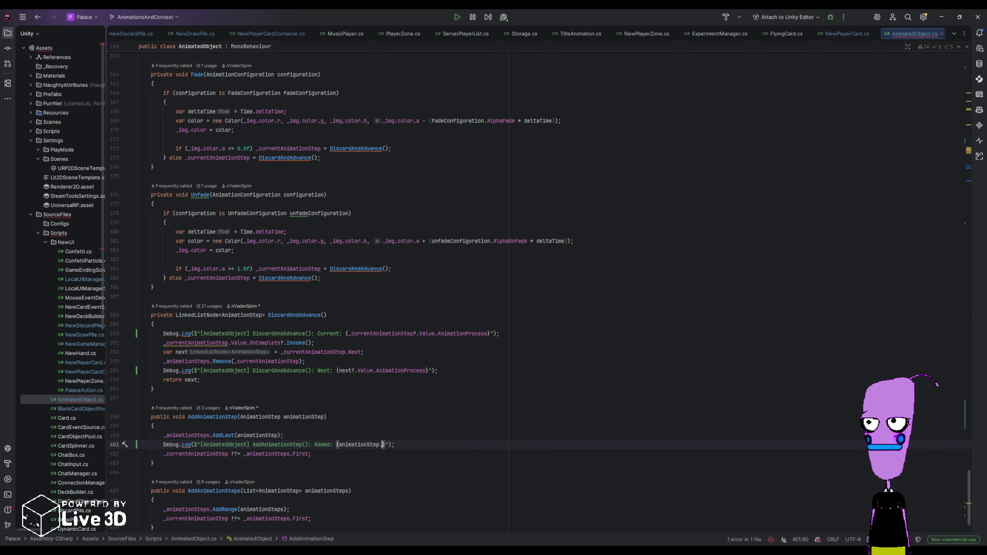
text(AnimationProcess)
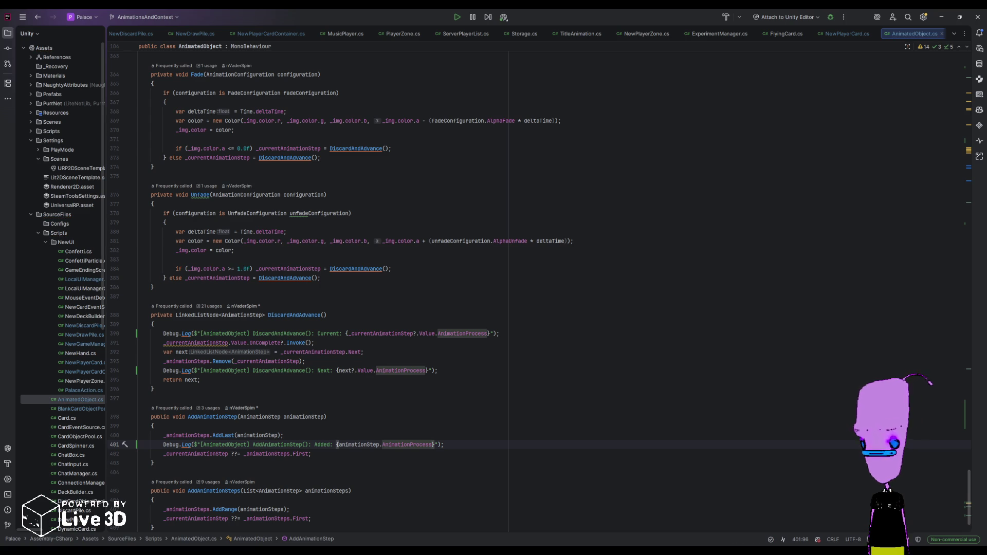
scroll(235, 443, down, 1)
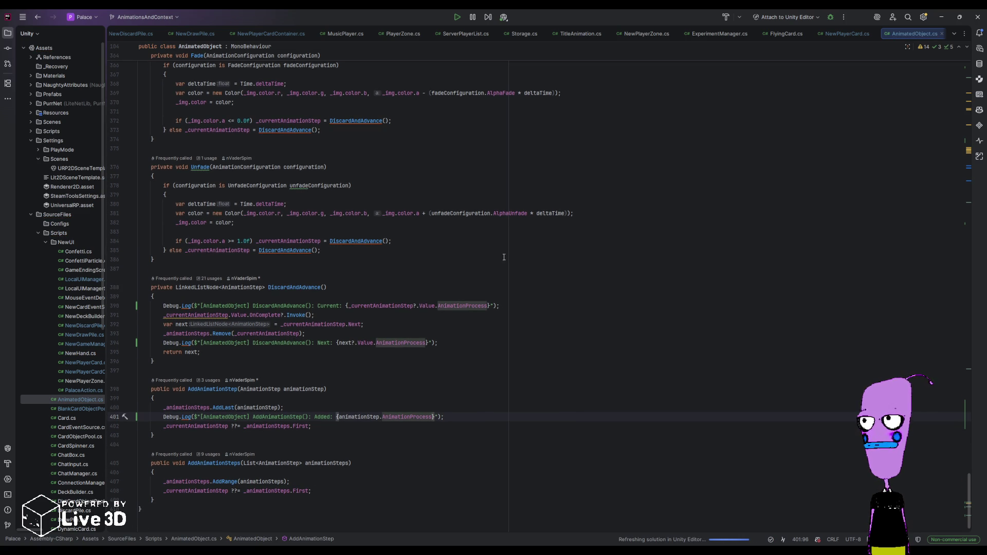
- Below AddRange, log animationSteps.Count and string.Join(", ") of each step's AnimationProcess
click(311, 481)
key(Return)
text(Debug.Log()
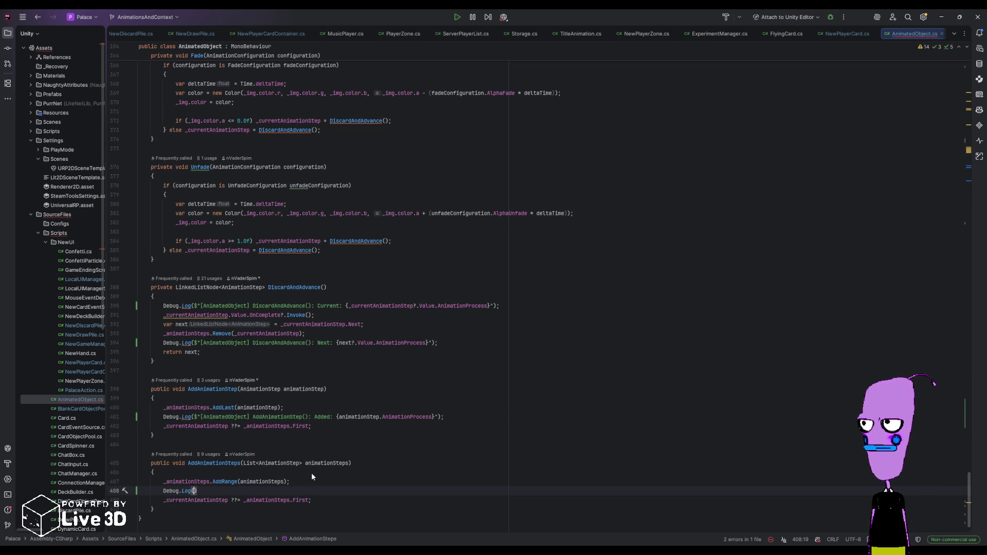
key(Tab)
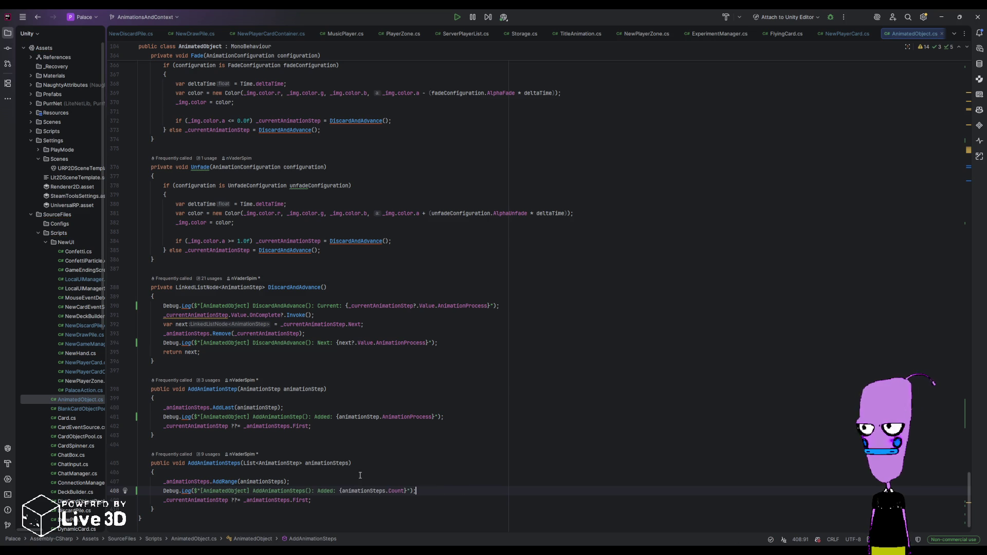
click(406, 491)
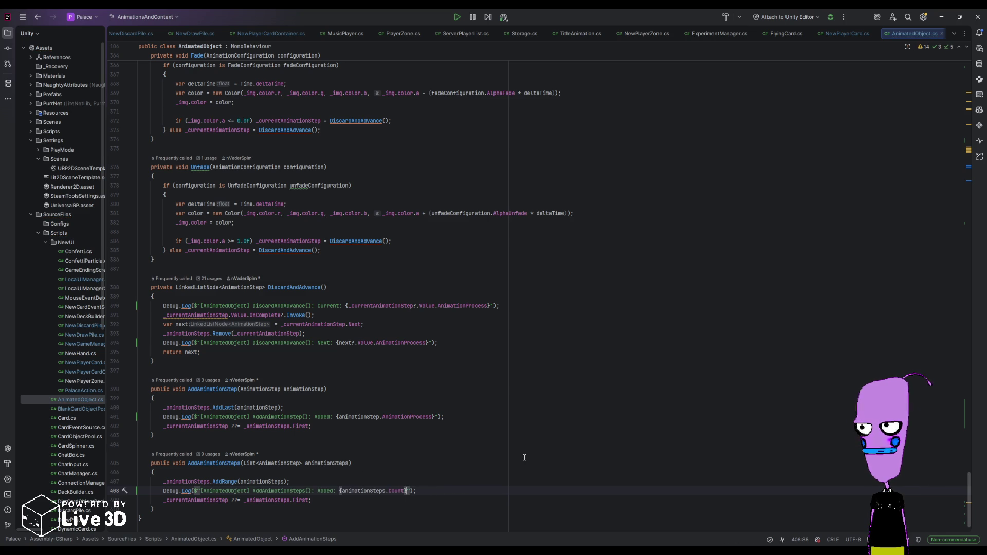
text(, {str)
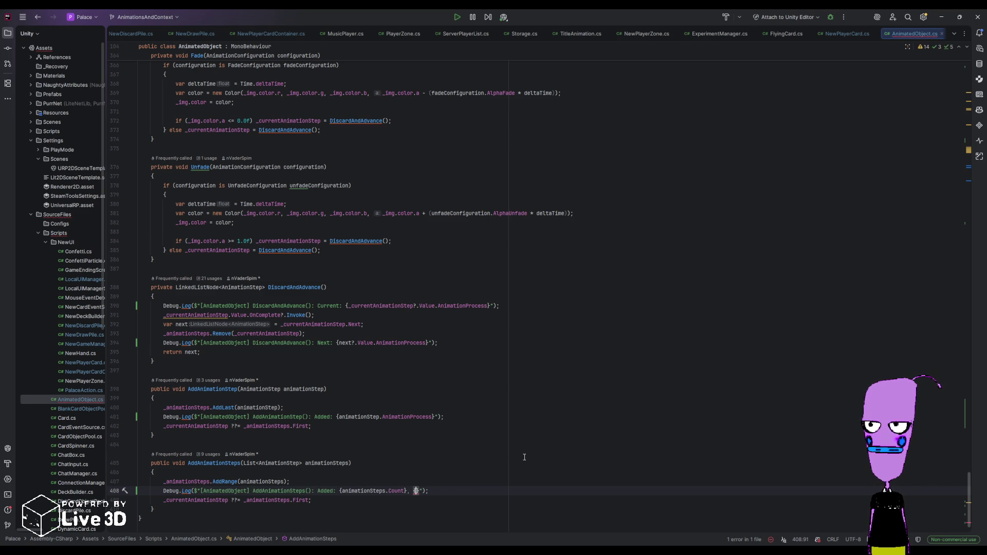
text(ing.Join(", ")
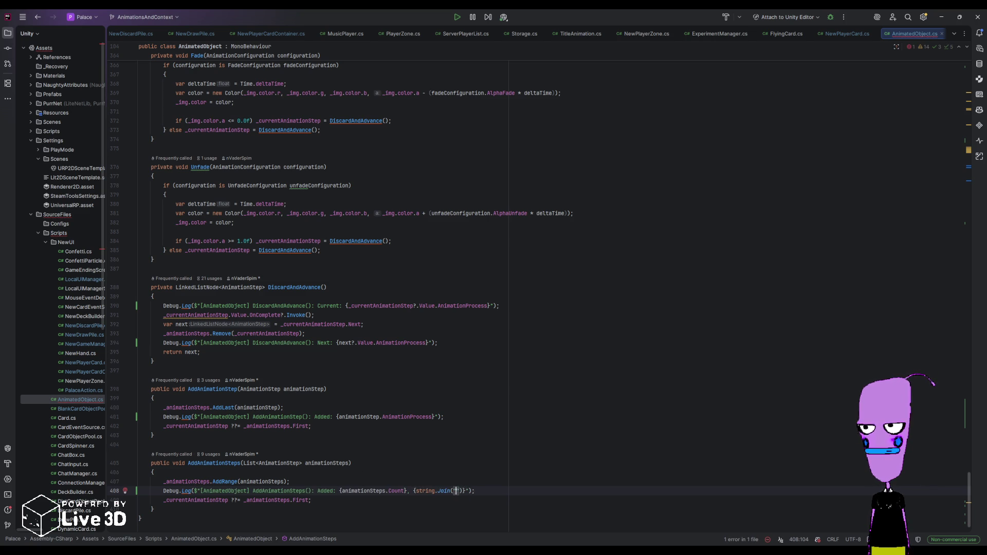
text(, )
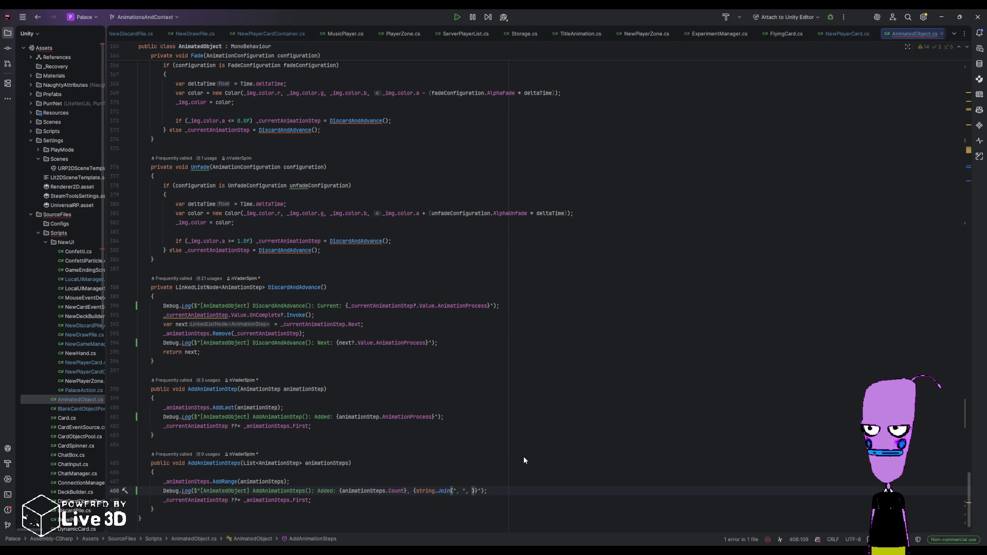
text(anima)
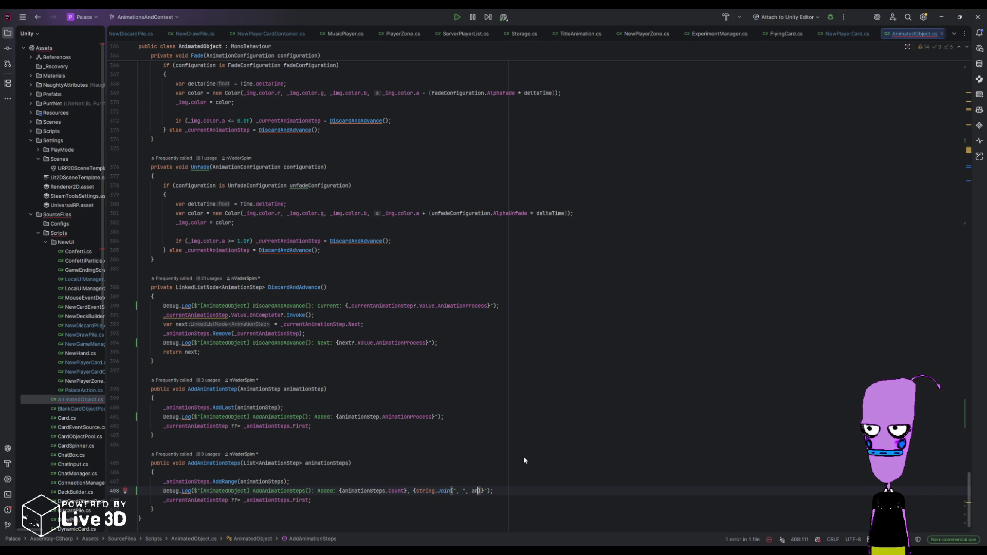
text(tionSteps.Select)
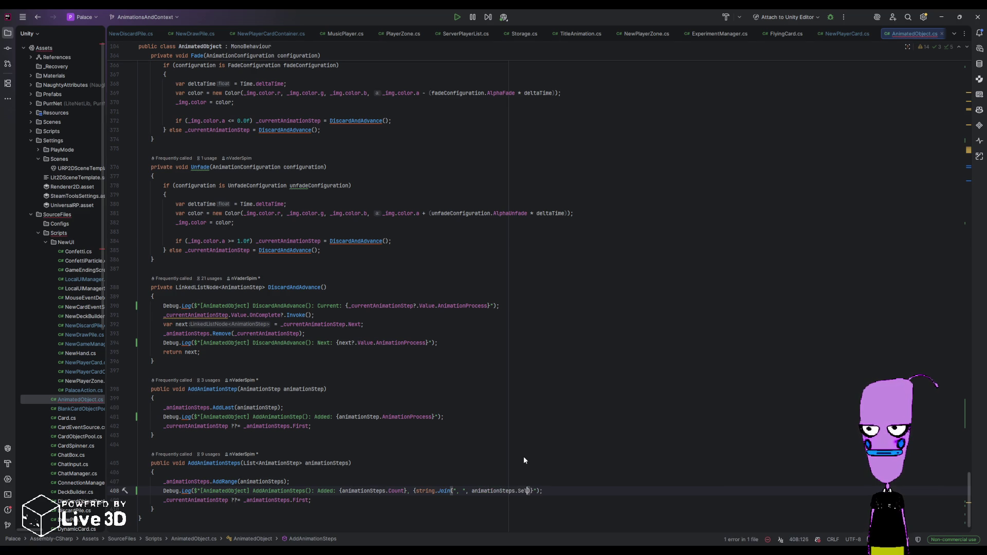
text((a => a.)
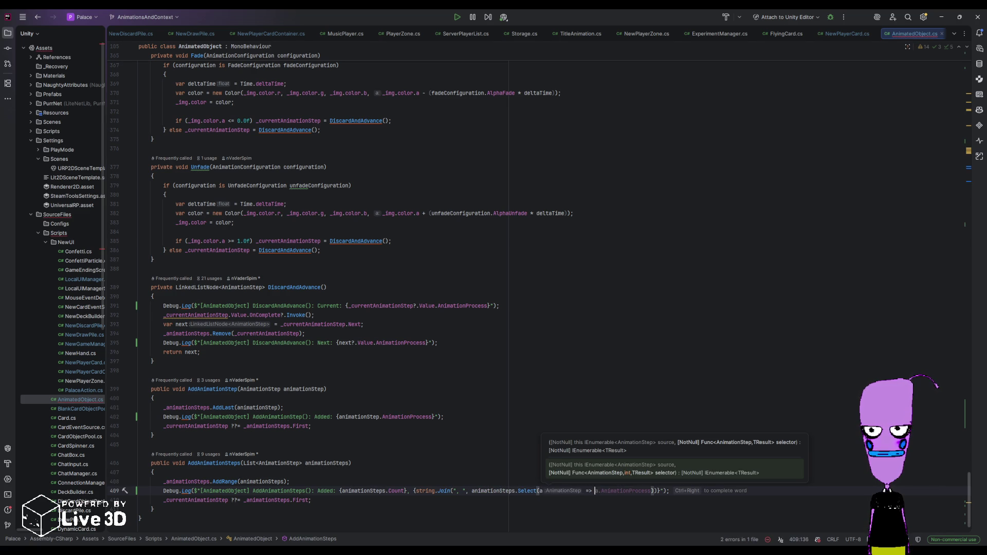
key(Tab)
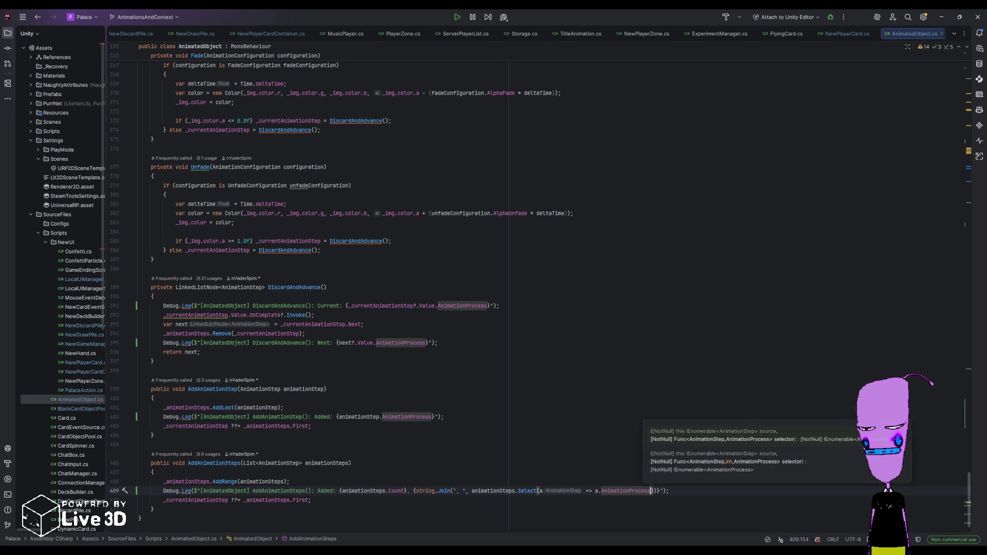
scroll(435, 470, down, 2)
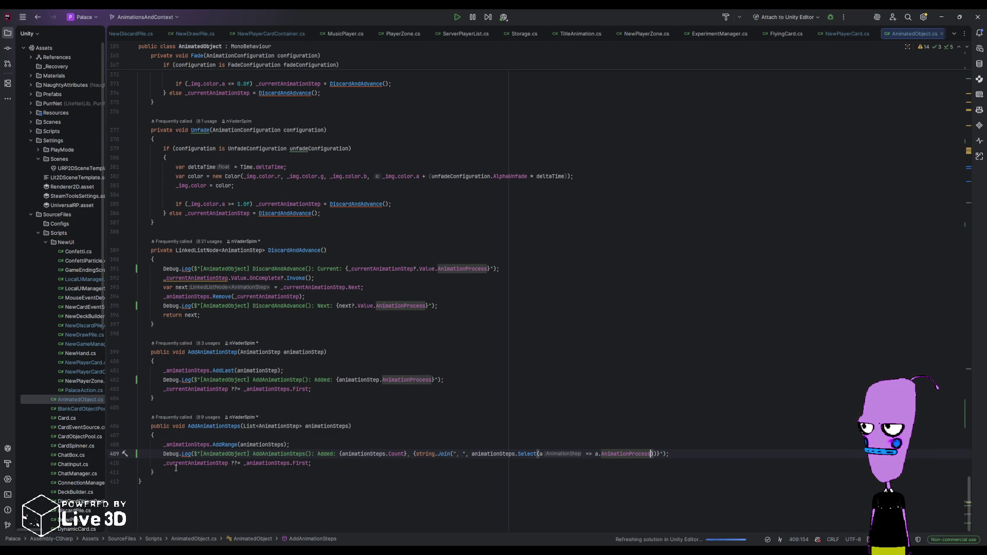
click(334, 464)
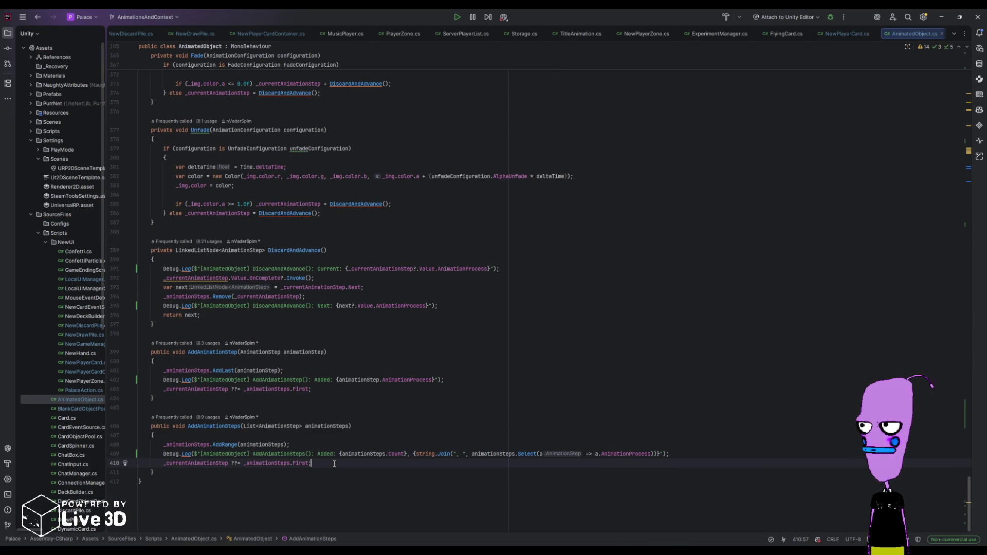
- After the _currentAnimationStep ??= line, log _currentAnimationStep?.Value.AnimationProcess in AddAnimationSteps
key(Return)
text(Debug.L)
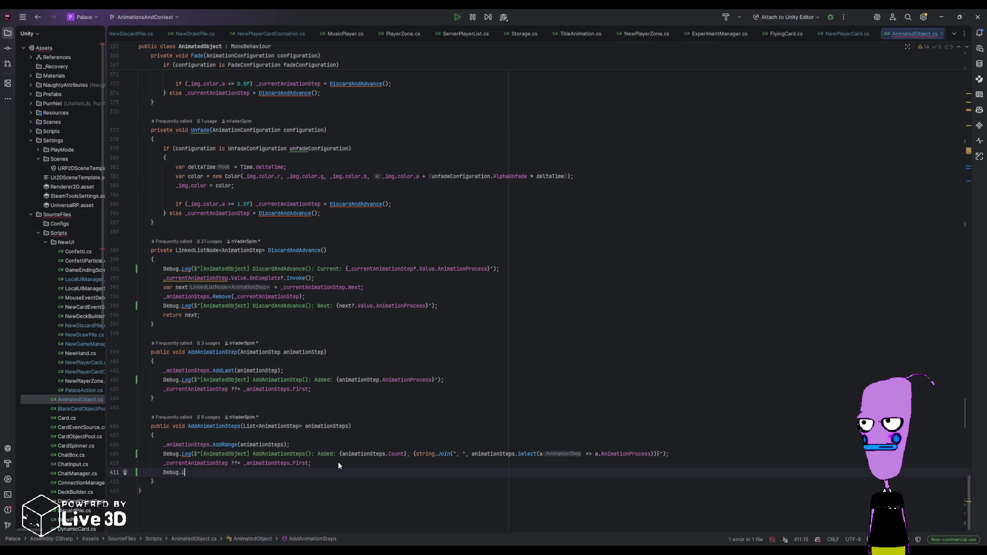
text(og($"[An)
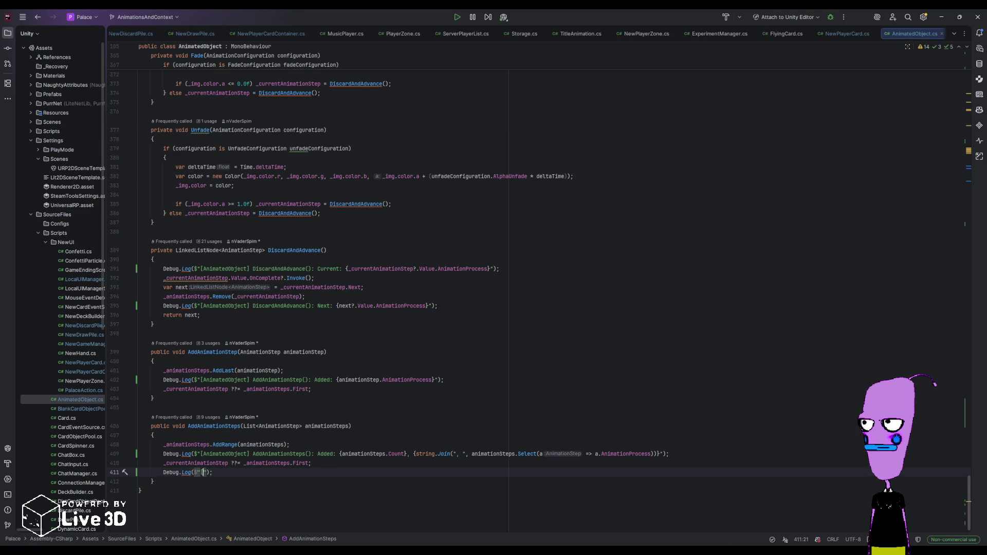
text(imatedObject] )
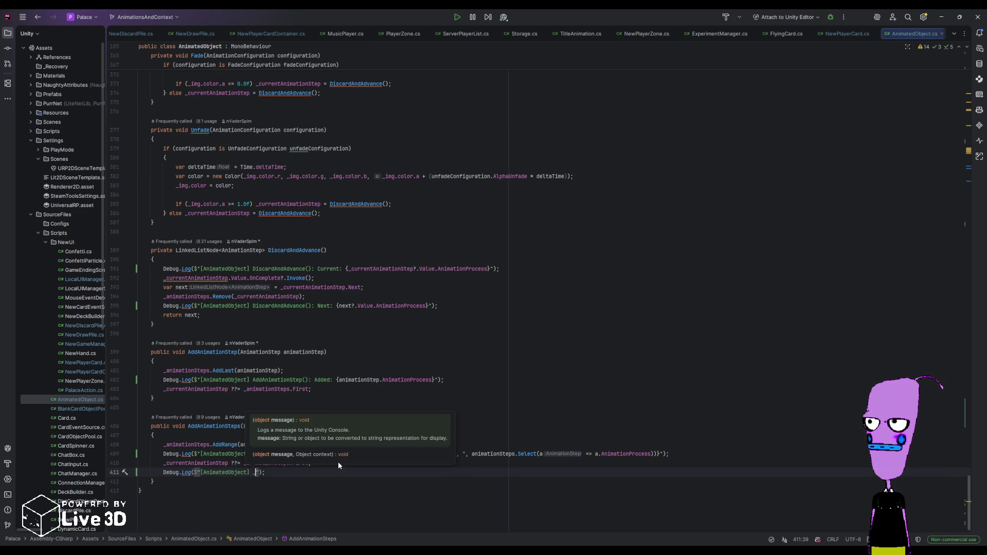
text(AddA)
text(nimationSteps)
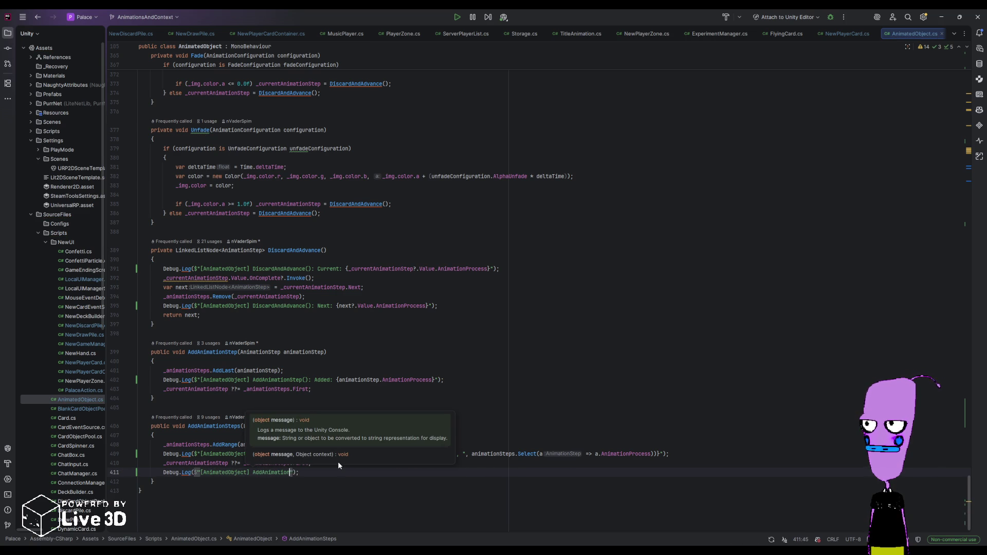
text(():)
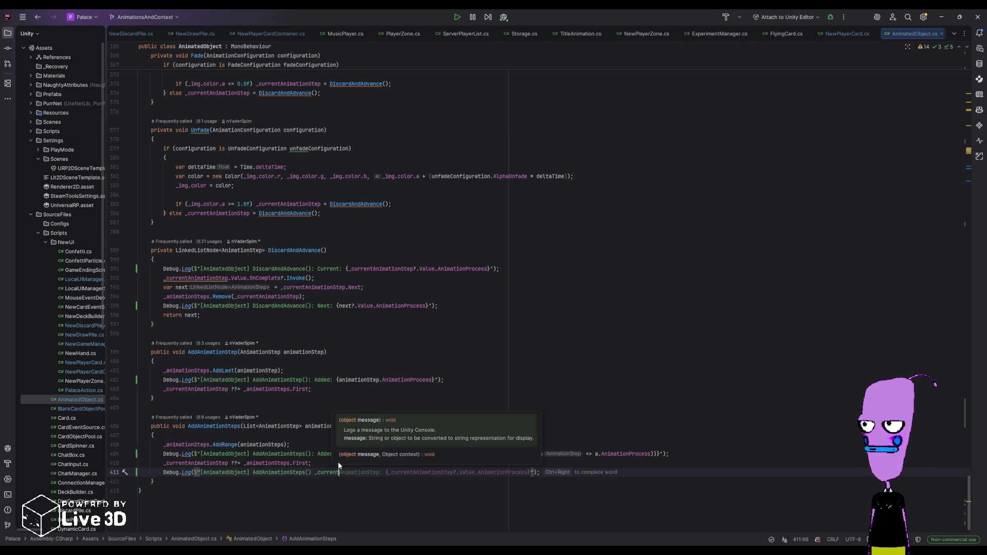
text(:)
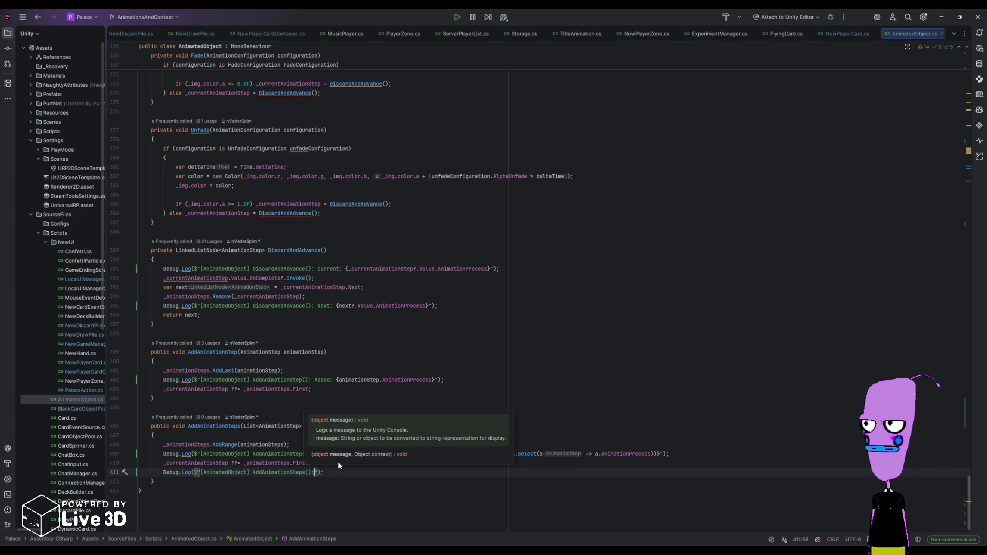
text(rentAnimationStep)
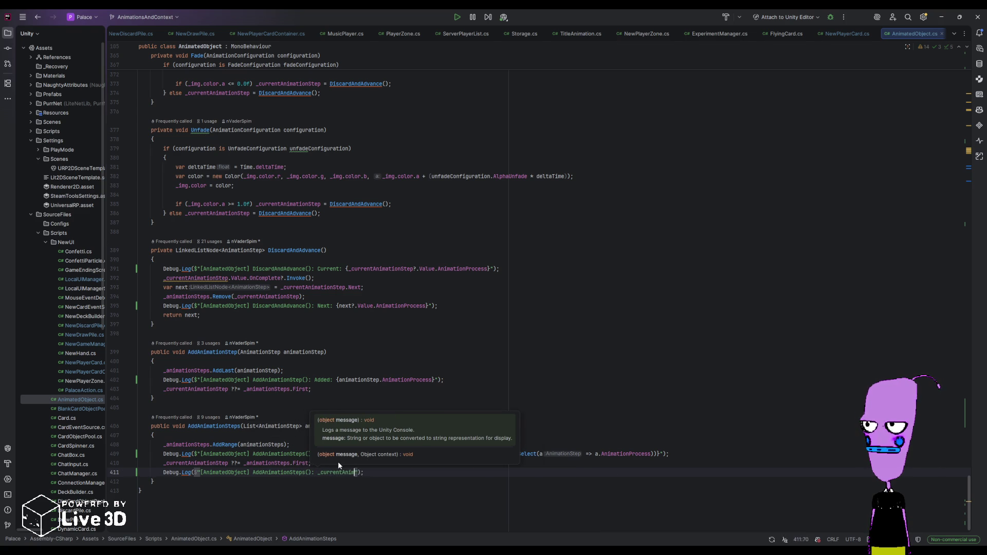
text( = {_curr)
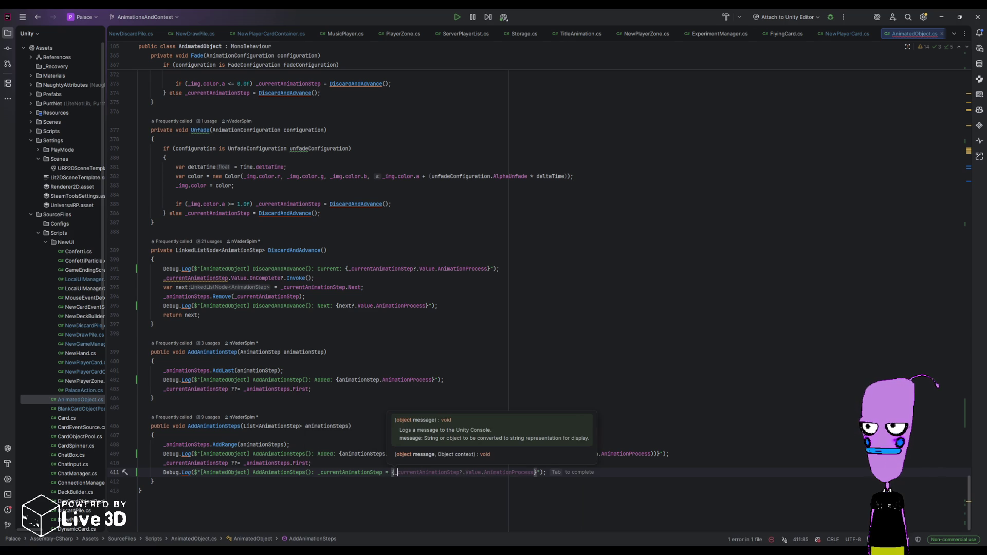
text(entAnimationStep)
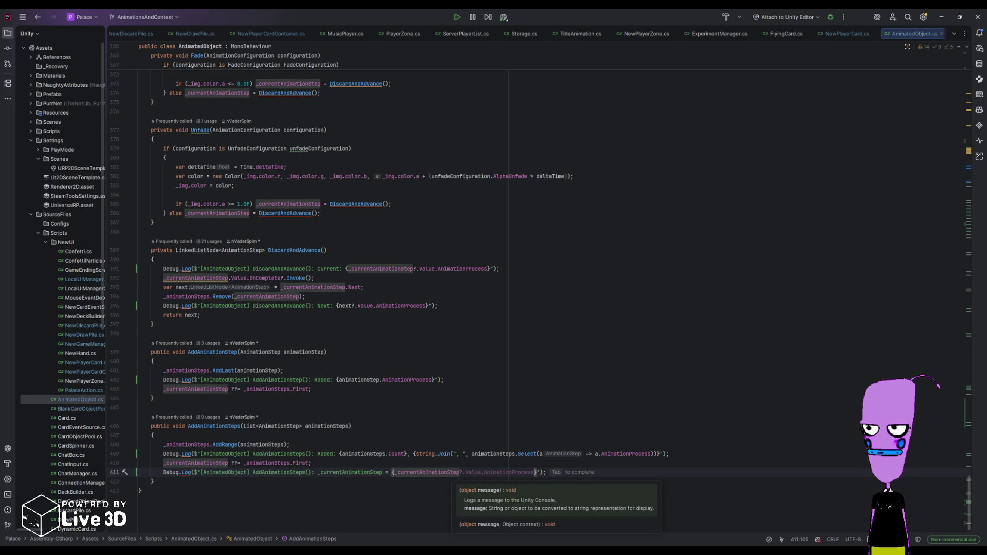
text(?.)
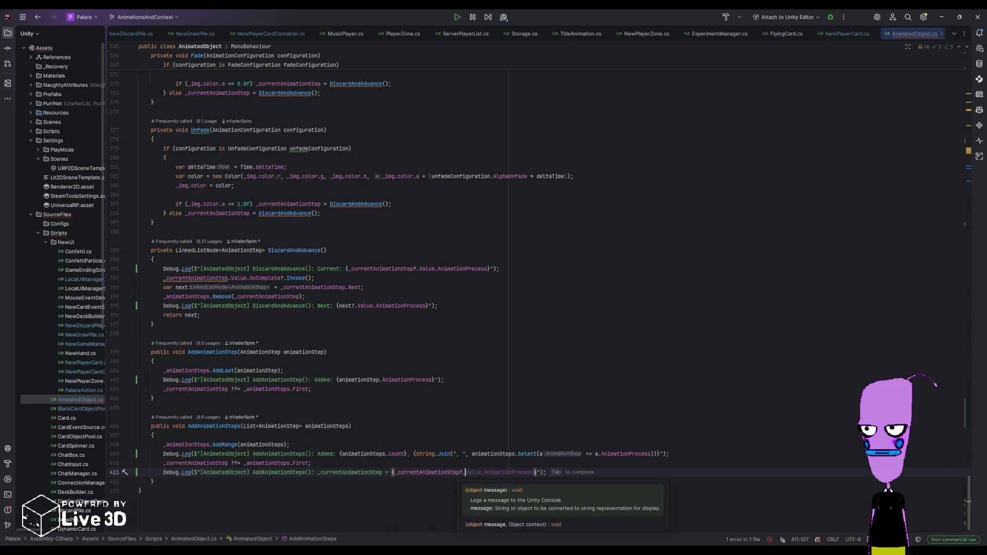
key(Tab)
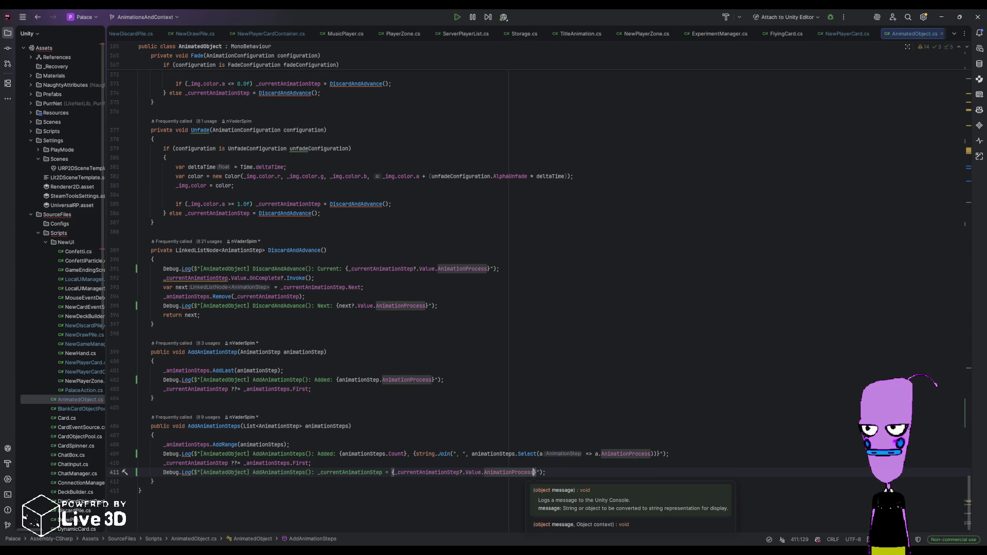
key(Escape)
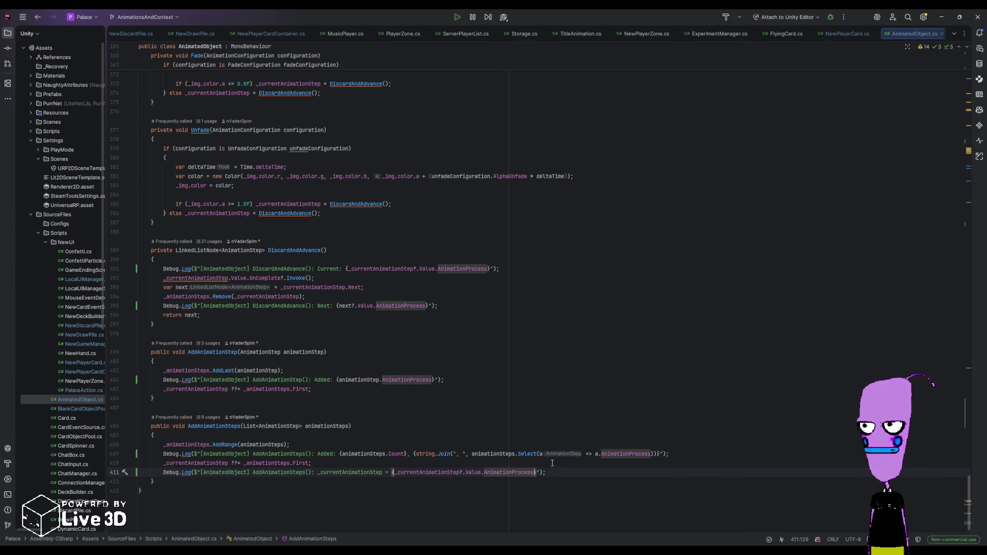
key(ctrl+w)
key(ctrl+w)
key(ctrl+w)
mouse_move(550, 471)
mouse_down()
mouse_move(308, 465)
mouse_move(317, 465)
mouse_up()
- Duplicate the _currentAnimationStep log line above the ??= assignment in both methods
key(ctrl+c)
click(334, 389)
key(ctrl+v)
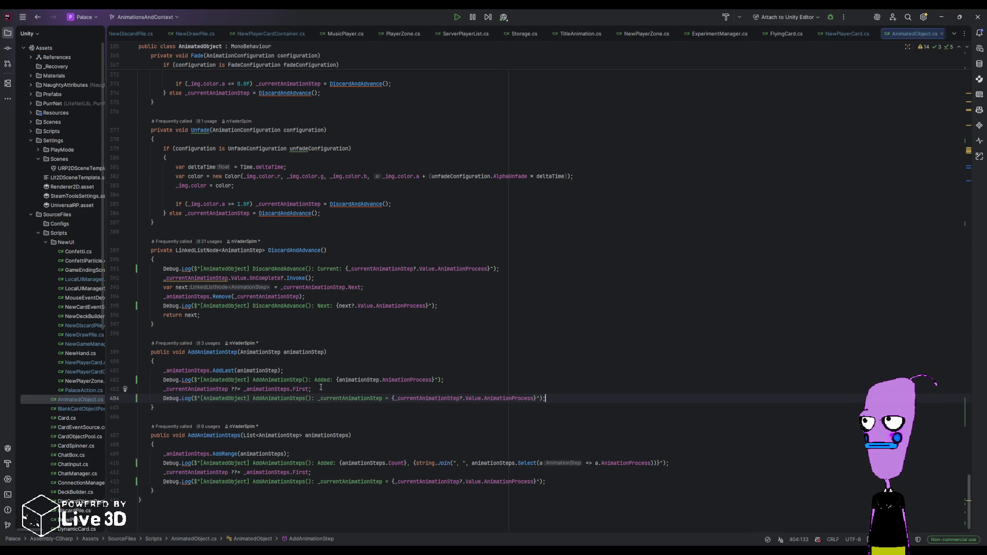
click(295, 370)
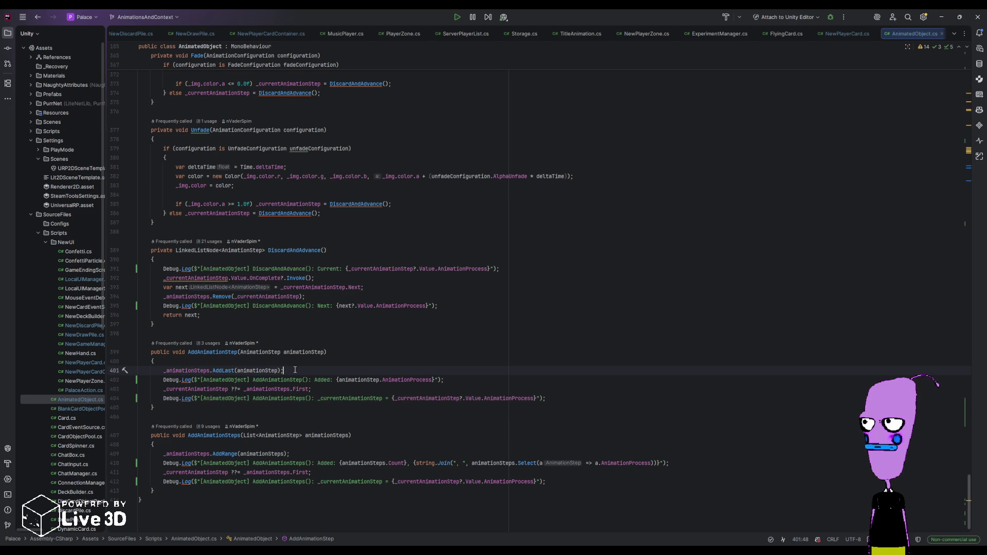
key(ctrl+v)
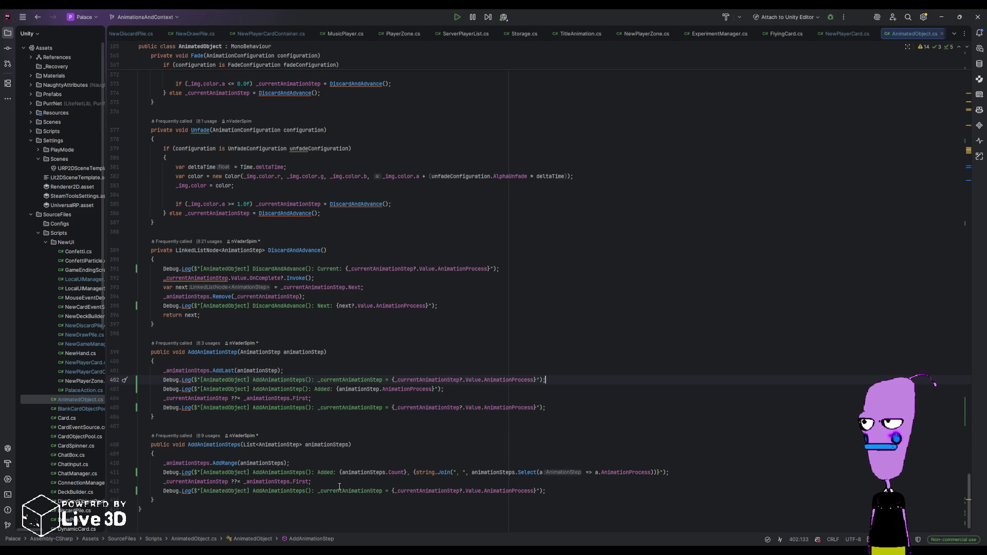
click(314, 464)
key(ctrl+v)
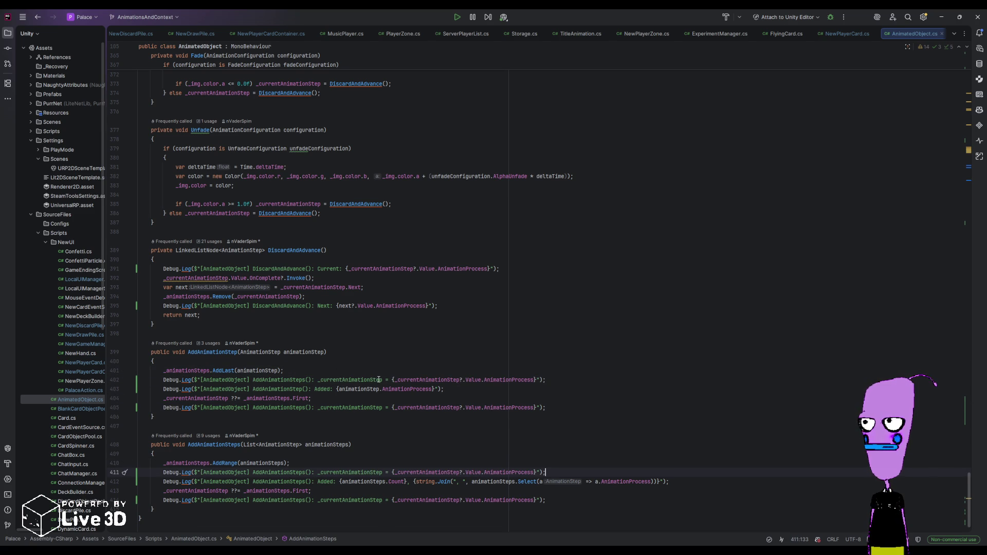
- Label the earlier log lines 'before set' and the later ones 'after set' in both methods
click(383, 379)
text(before)
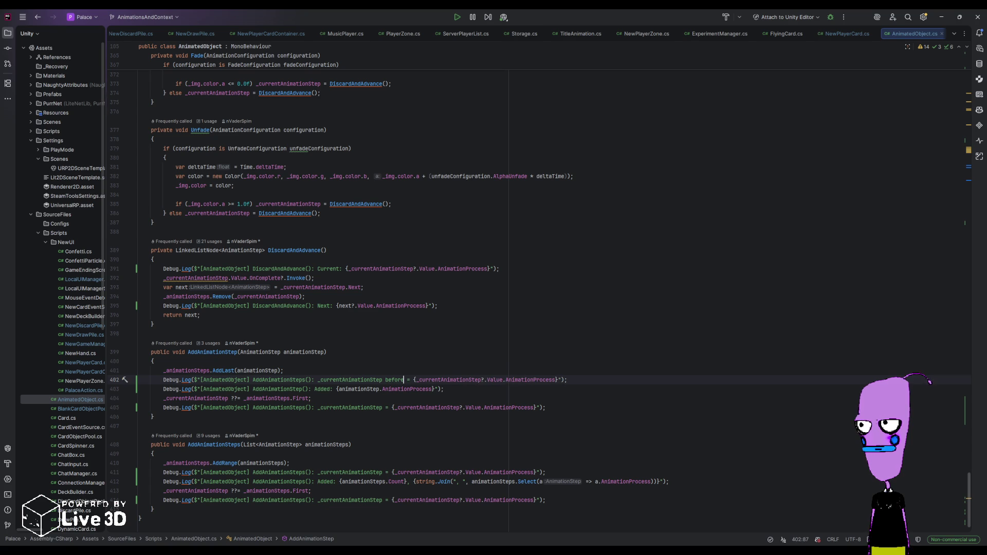
text( set)
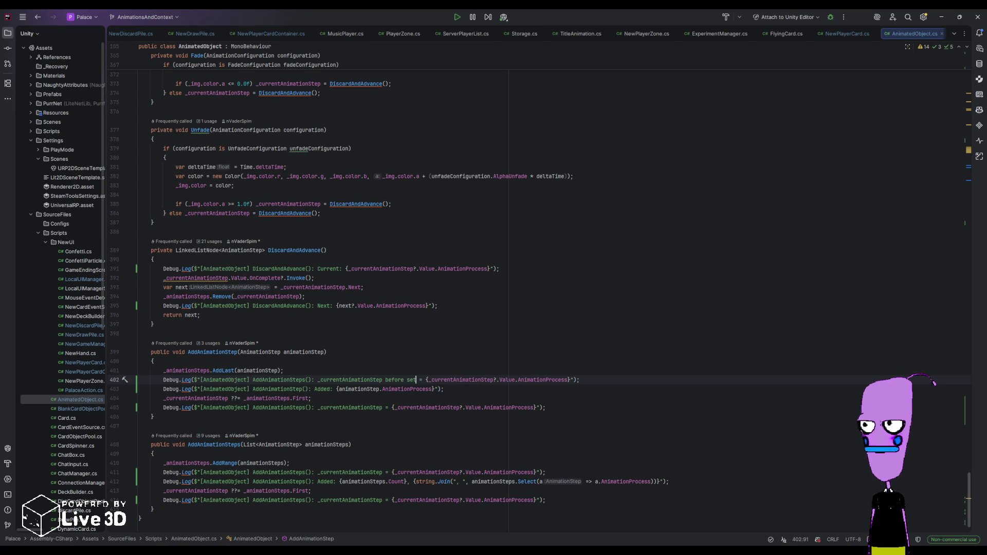
click(383, 472)
text(before)
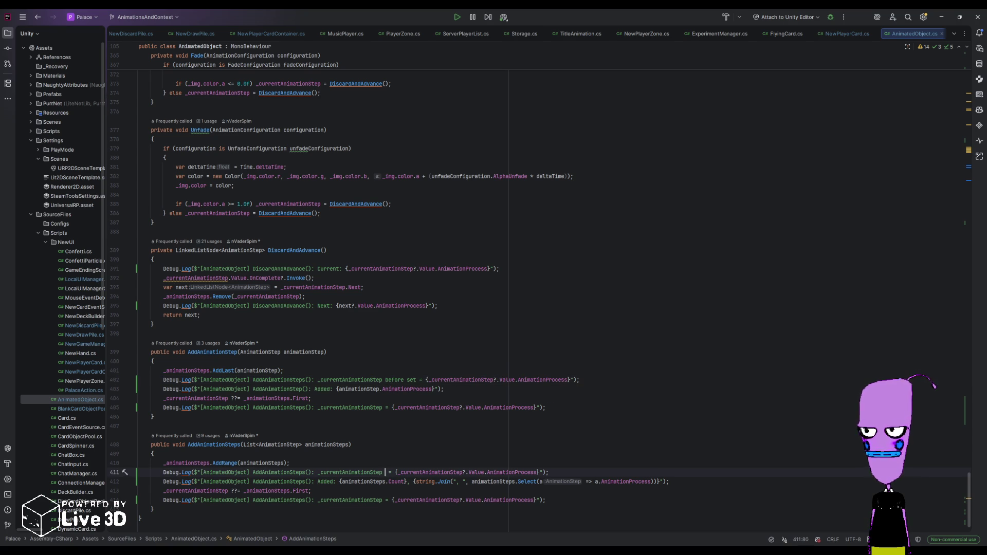
text( set)
click(382, 407)
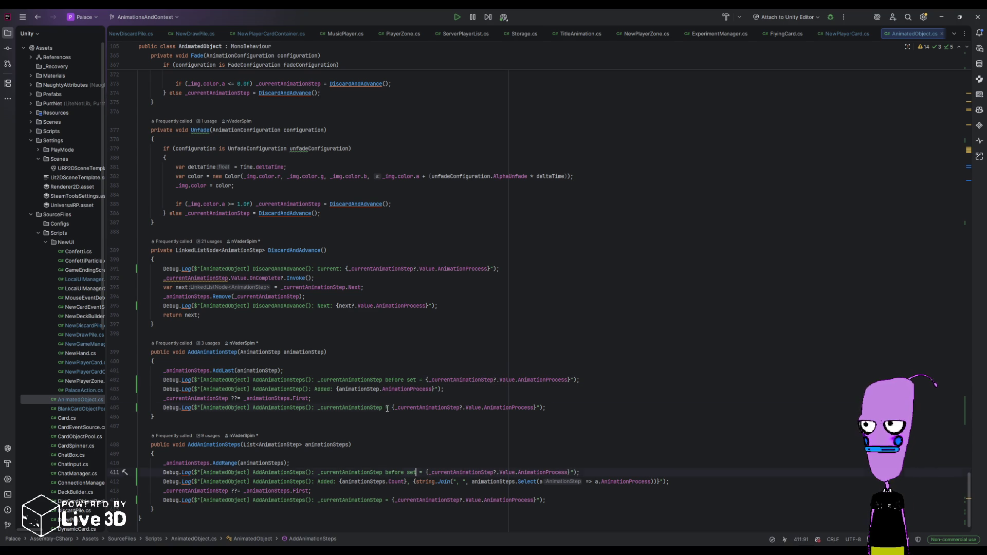
text(after set)
click(385, 500)
text(after set)
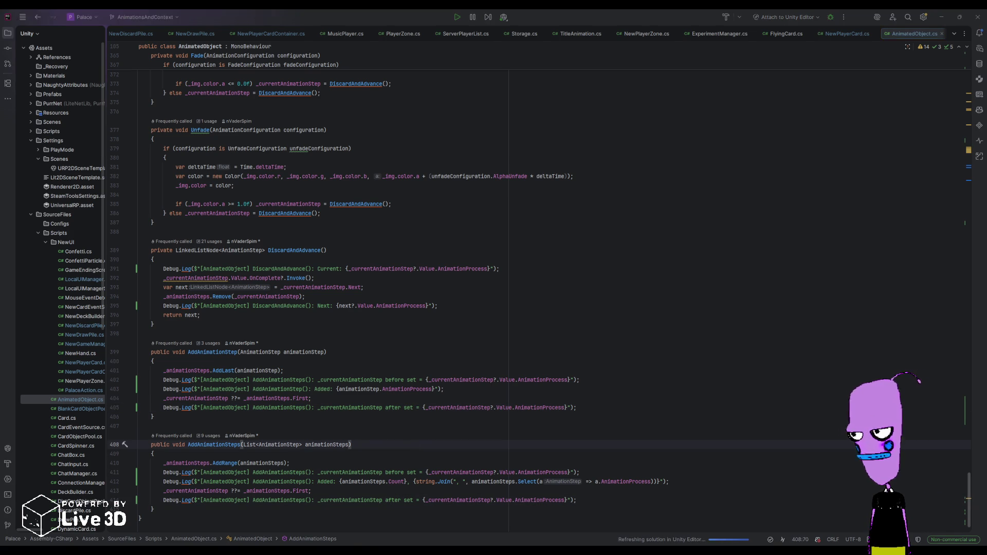
key(alt+Tab)
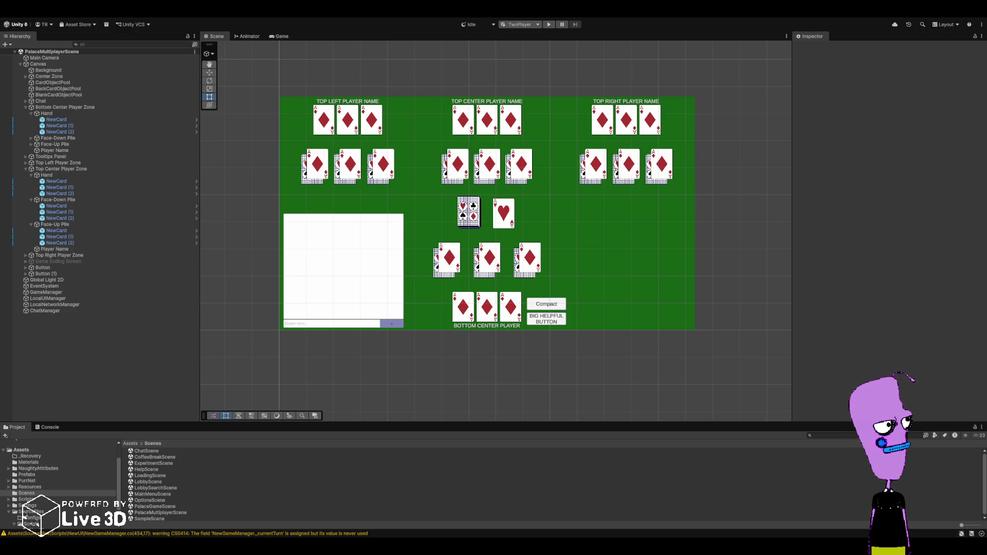
- Enter play mode so the Palace game deals cards for players 001 and 002
click(549, 25)
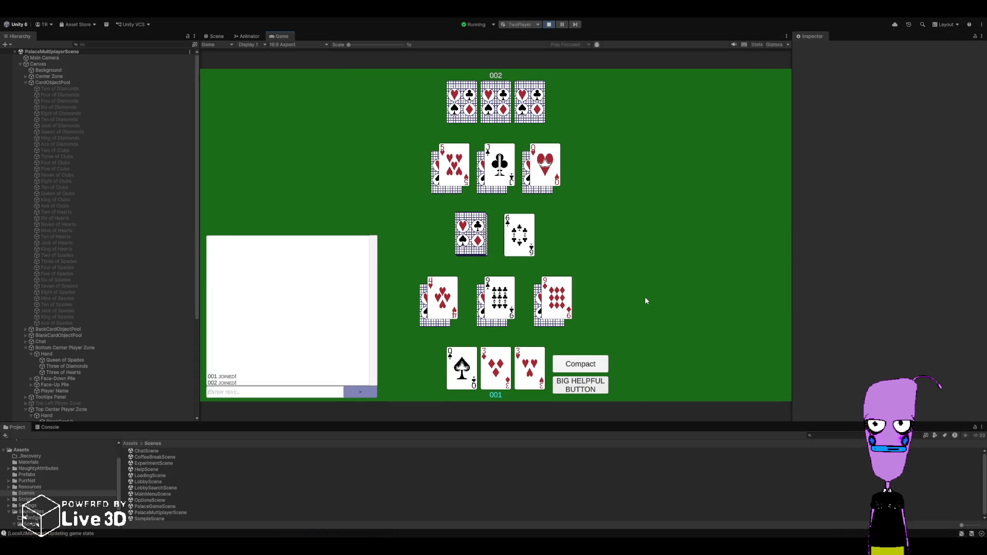
- Redeal, play the 2 of Spades and Ace of Diamonds to the discard pile, then stop play mode
click(599, 383)
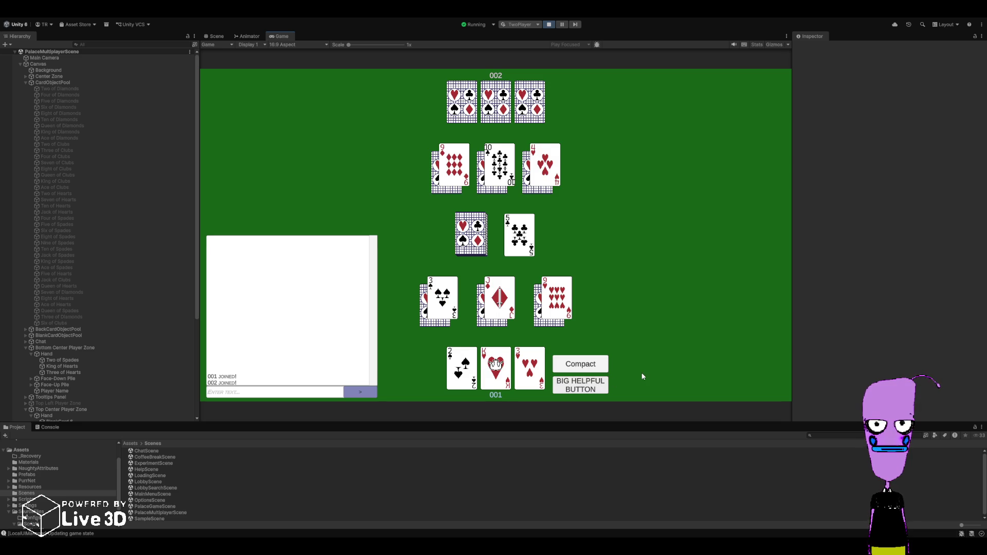
click(454, 389)
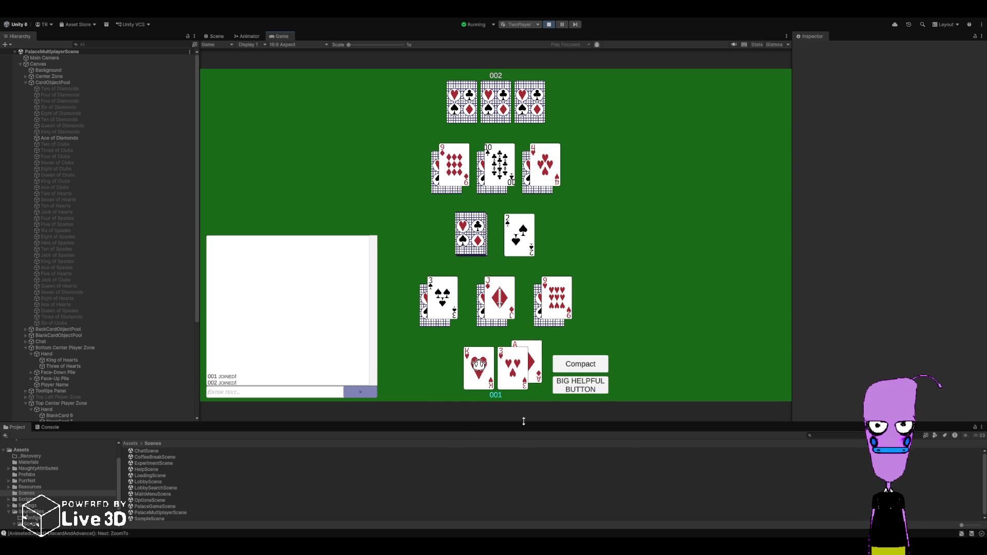
click(529, 376)
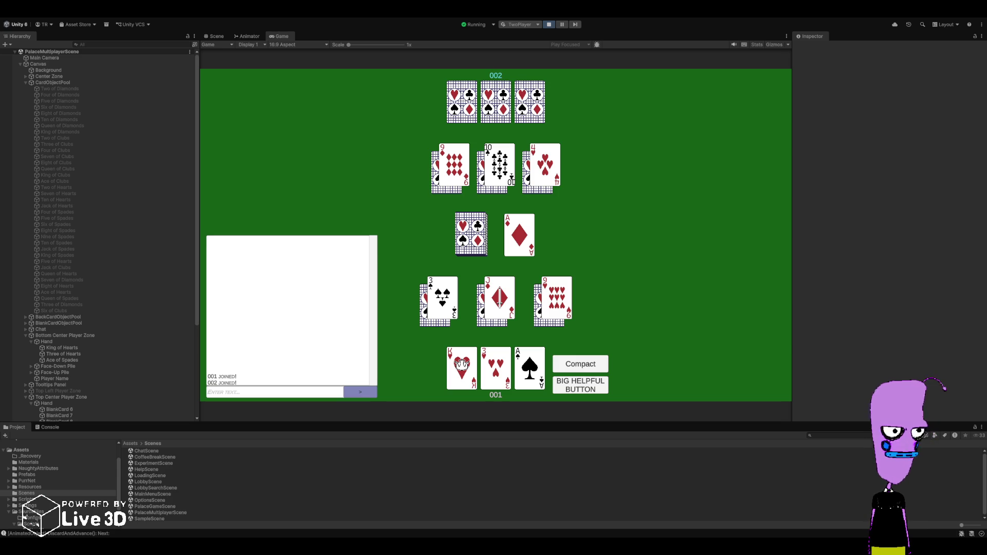
click(549, 25)
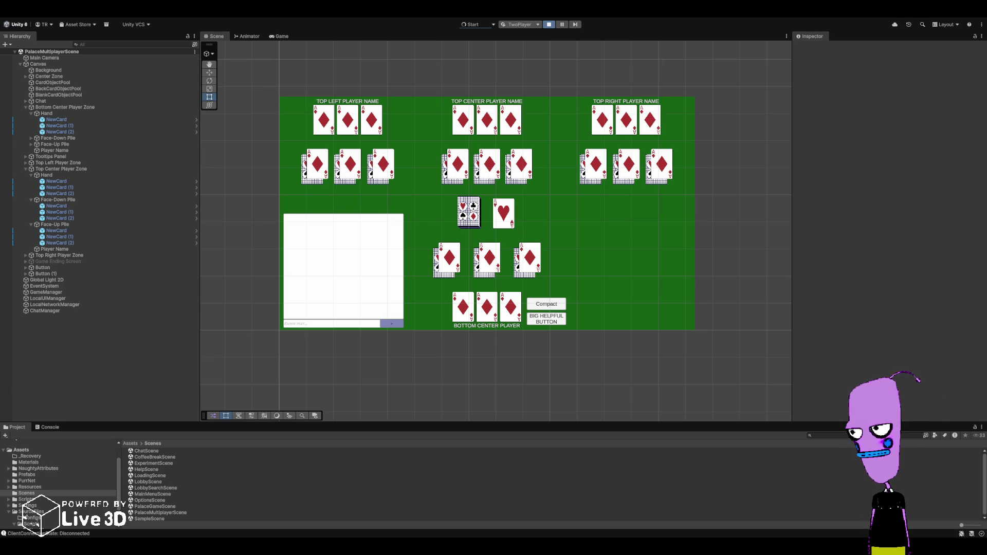
- Append a /* WORKING */ block comment after the class's closing brace in AnimatedObject.cs
key(alt+Tab)
scroll(303, 364, down, 2)
key(Return)
key(Return)
text(//)
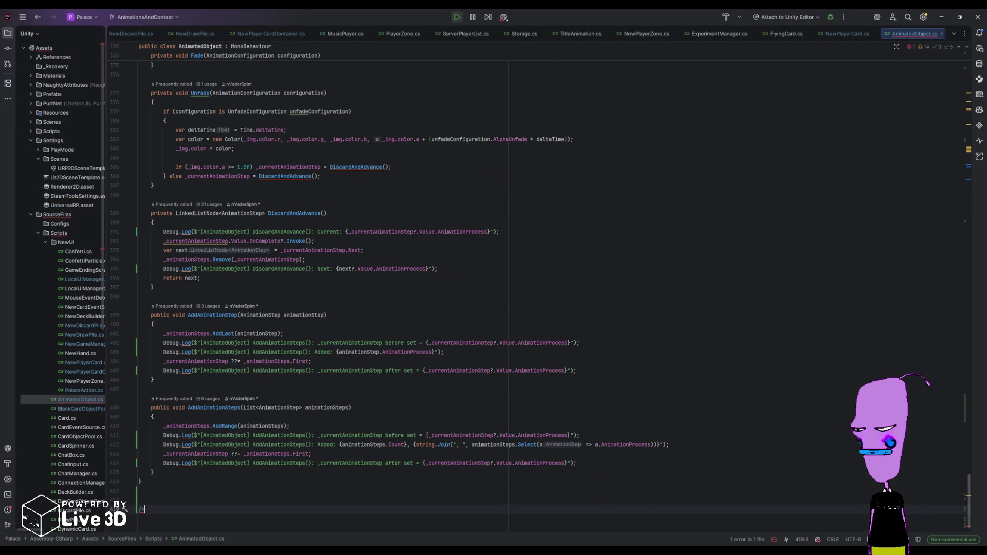
text(WORKING)
key(Return)
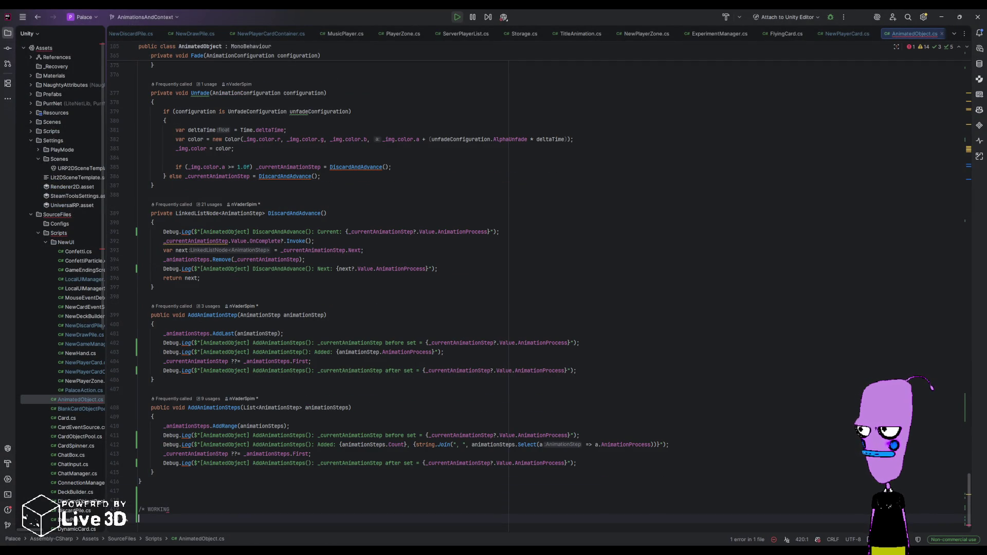
key(Return)
text(*/)
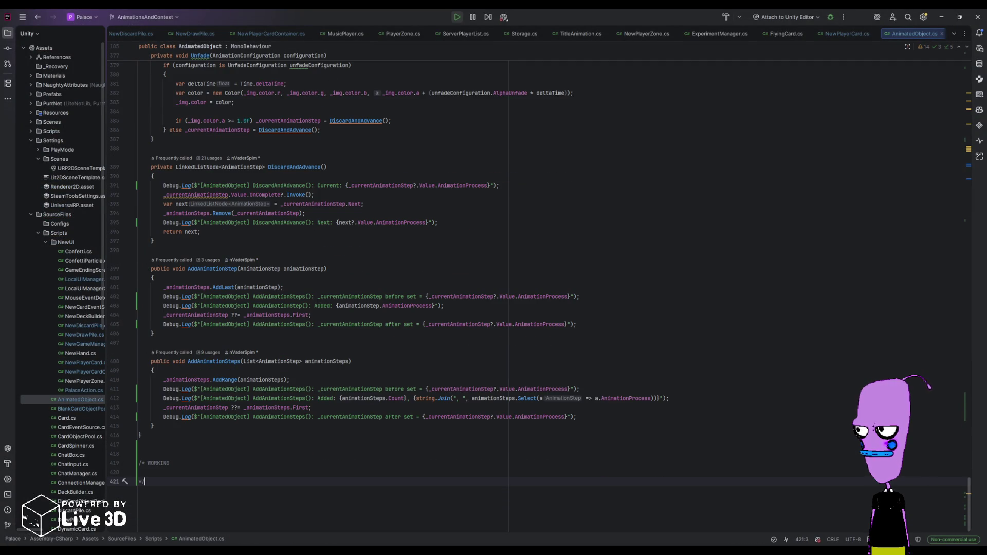
key(BackSpace)
key(BackSpace)
key(BackSpace)
text(*/)
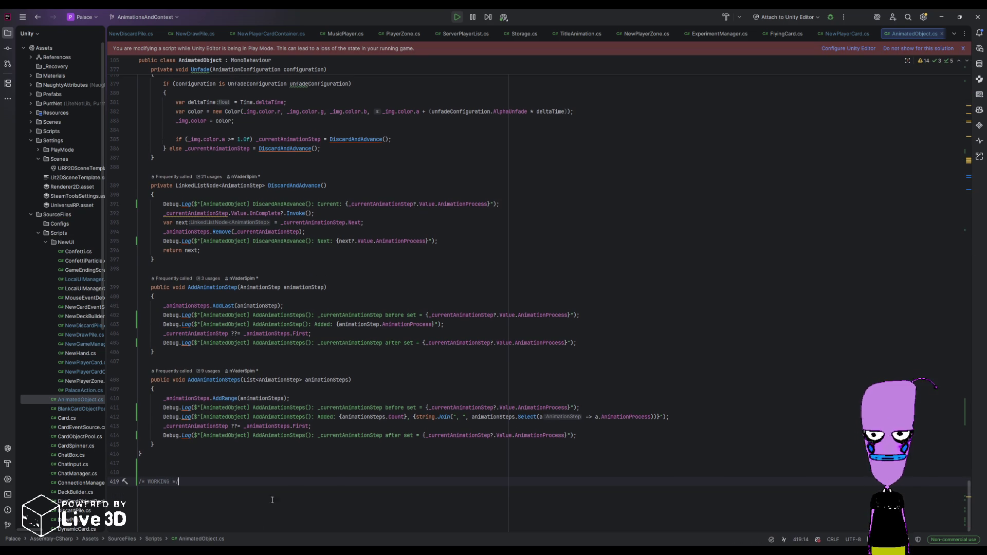
key(alt+Tab)
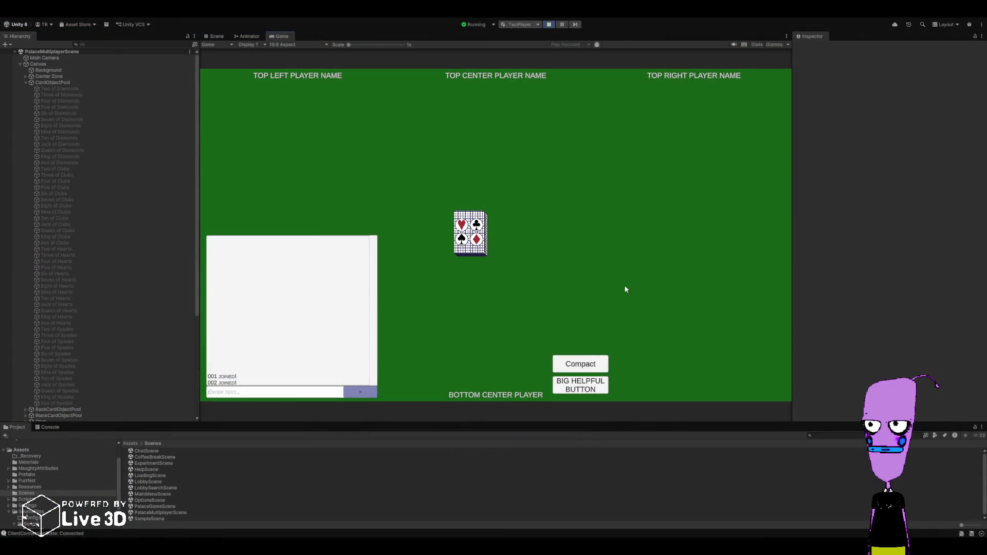
- Deal a new game with BIG HELPFUL BUTTON, stop play mode, then restart it
click(584, 394)
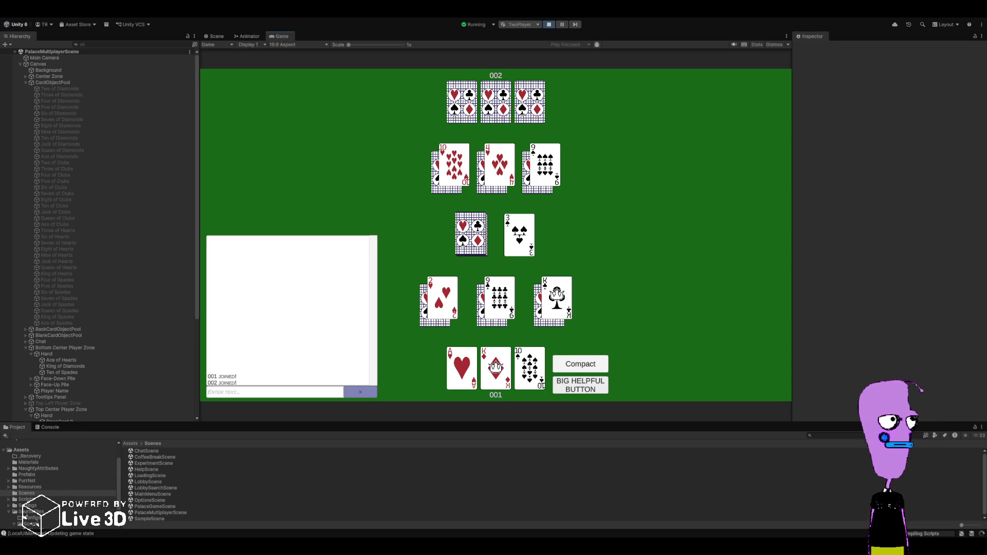
click(550, 25)
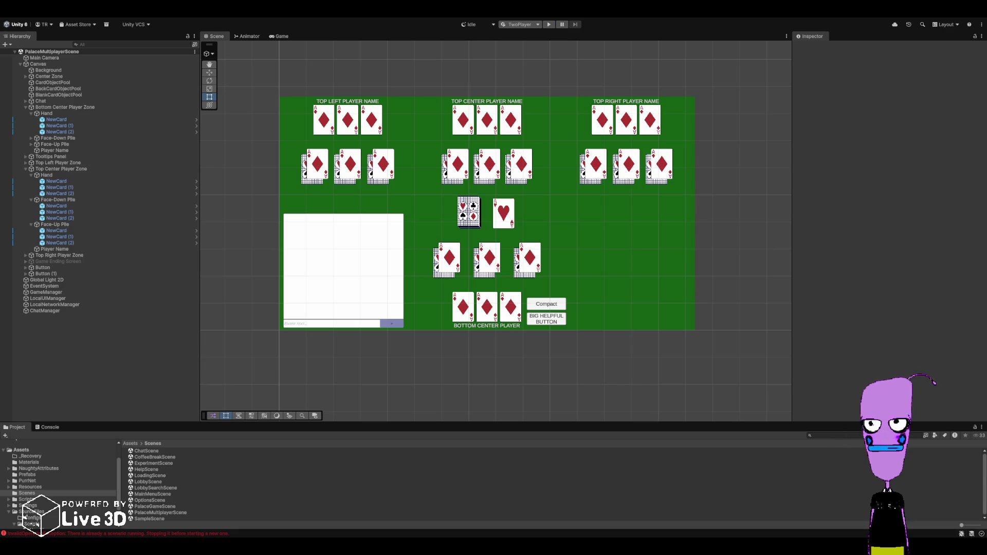
click(548, 25)
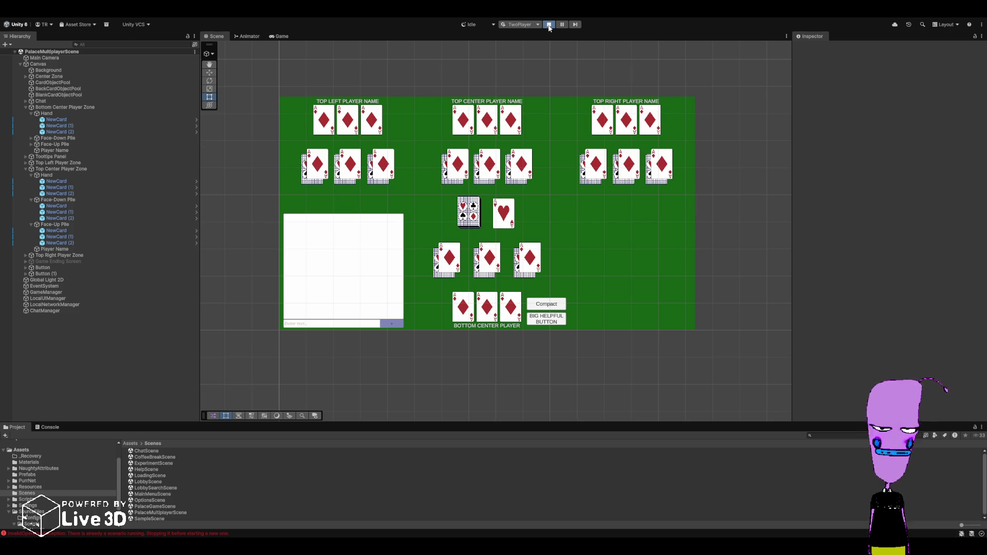
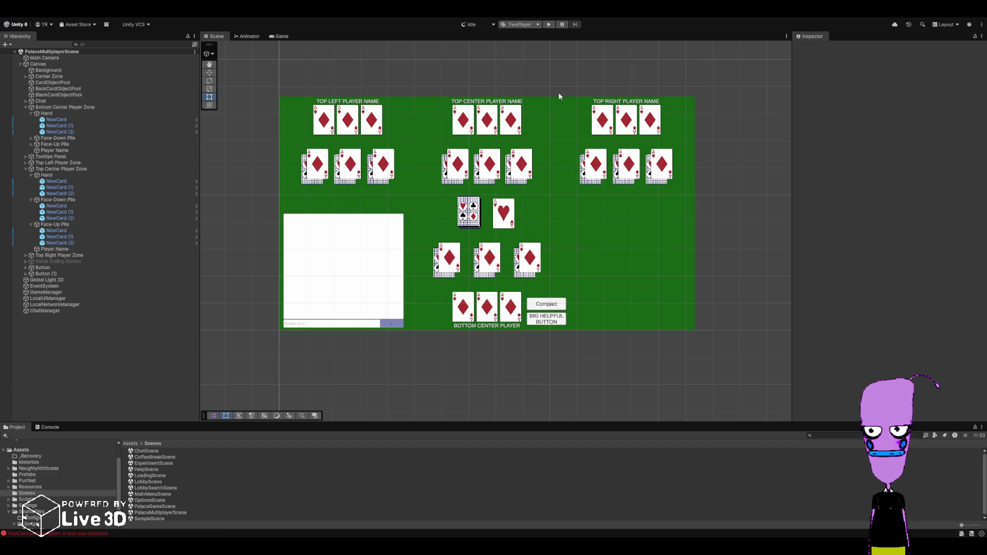
- Start the two-player game in Play mode and scroll through the Console's logged errors
click(548, 24)
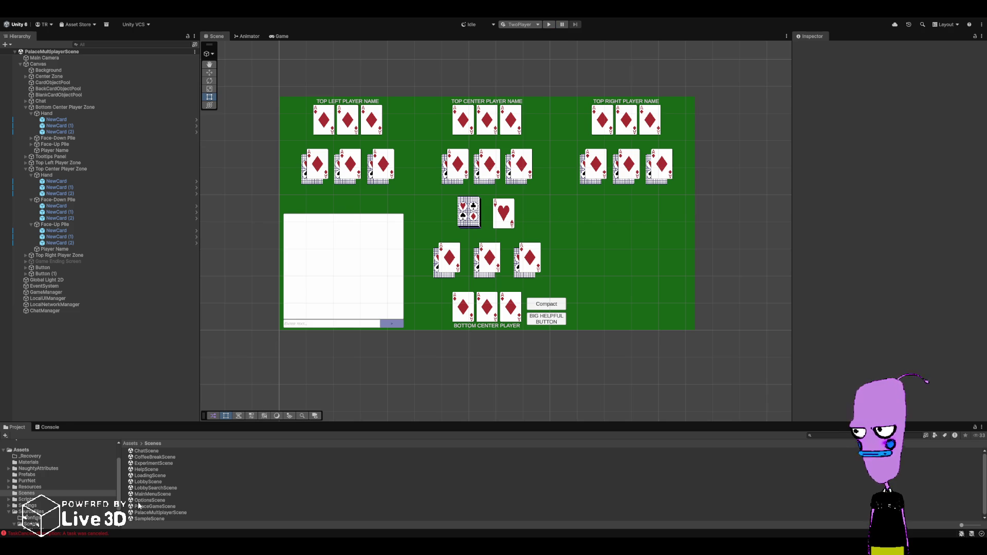
click(94, 533)
scroll(118, 494, up, 5)
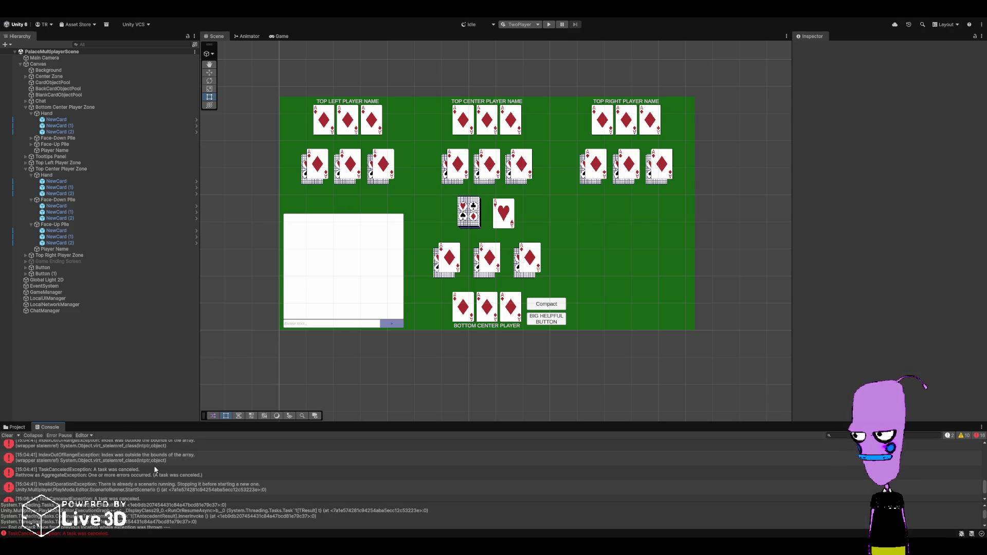
scroll(154, 468, up, 2)
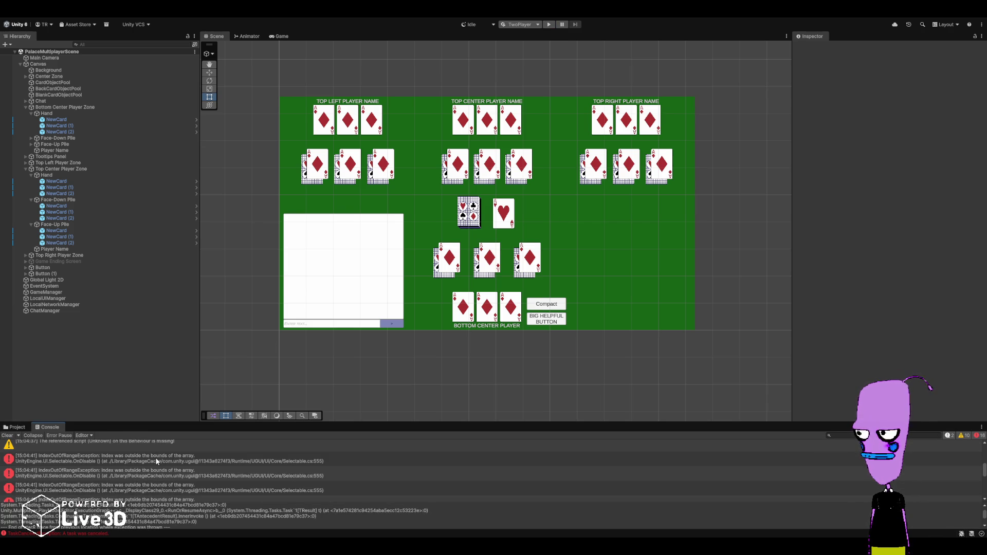
- Retry starting the game, check the new errors, then stop Play mode
click(548, 25)
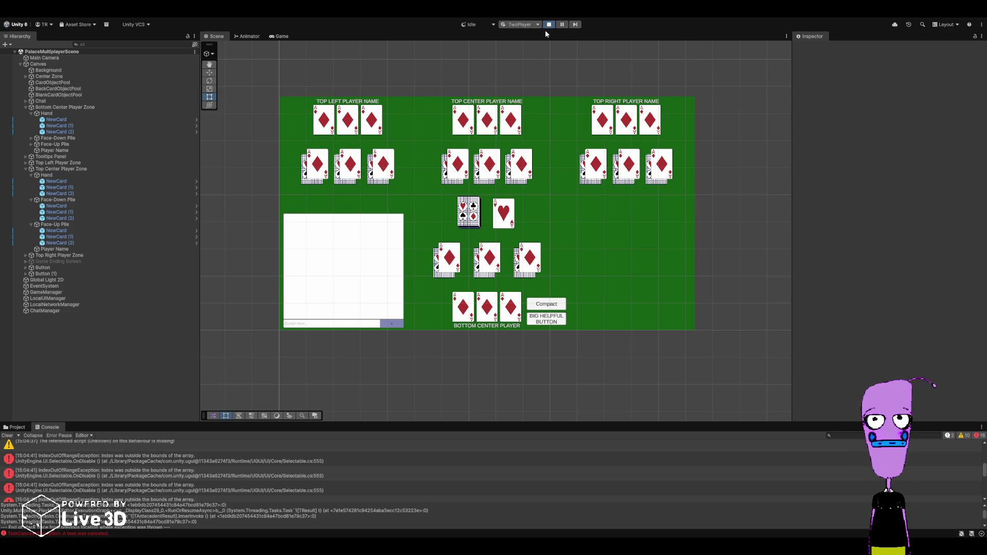
scroll(277, 450, down, 5)
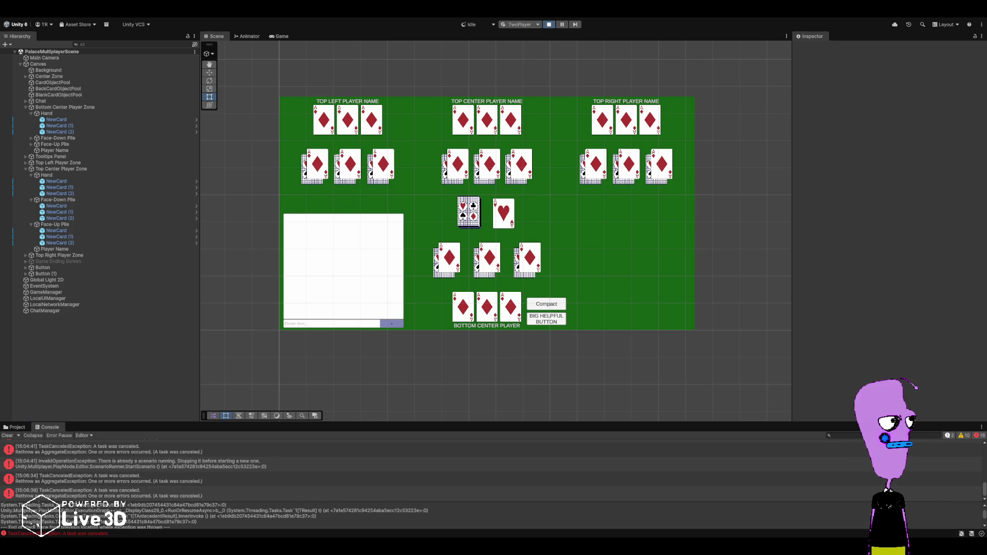
click(548, 25)
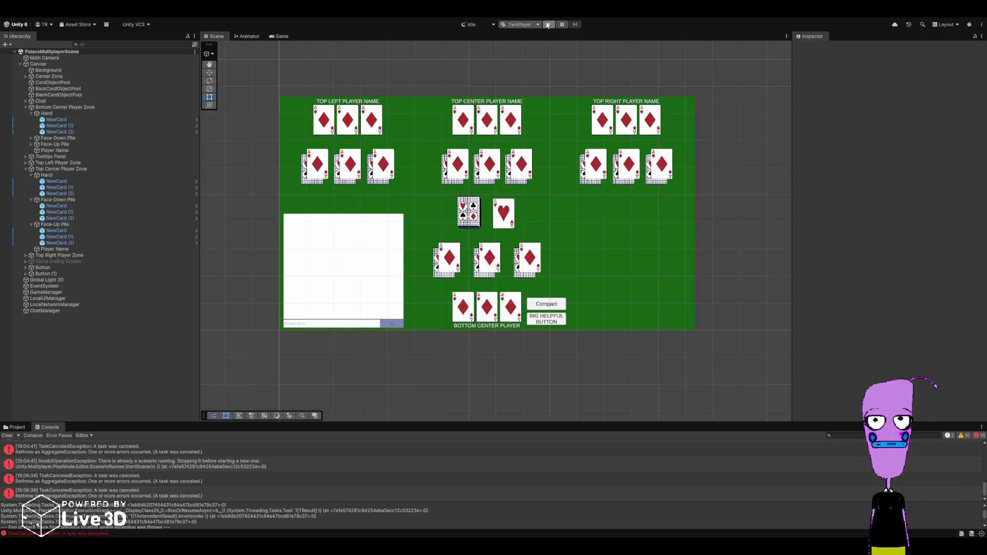
- Run one more play attempt of the game, then stop it with Ctrl+P
click(548, 25)
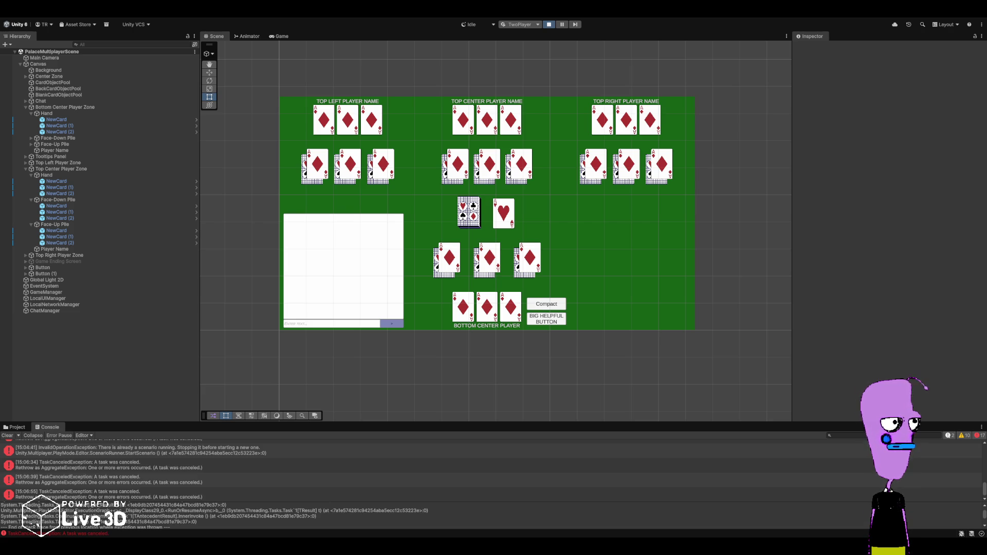
key(ctrl+p)
- Stop the failed play and relaunch the game so players 001 and 002 join with cards dealt
click(239, 479)
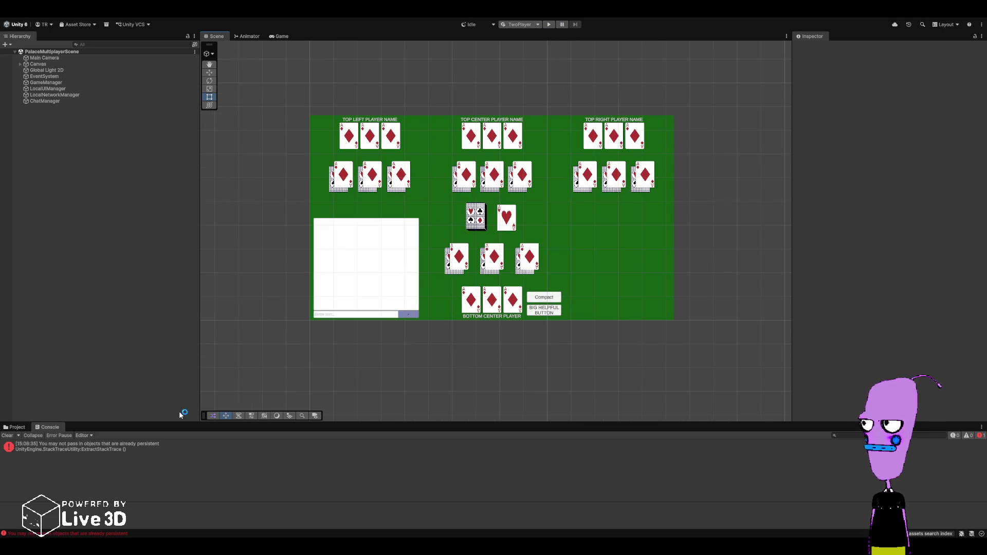
click(549, 25)
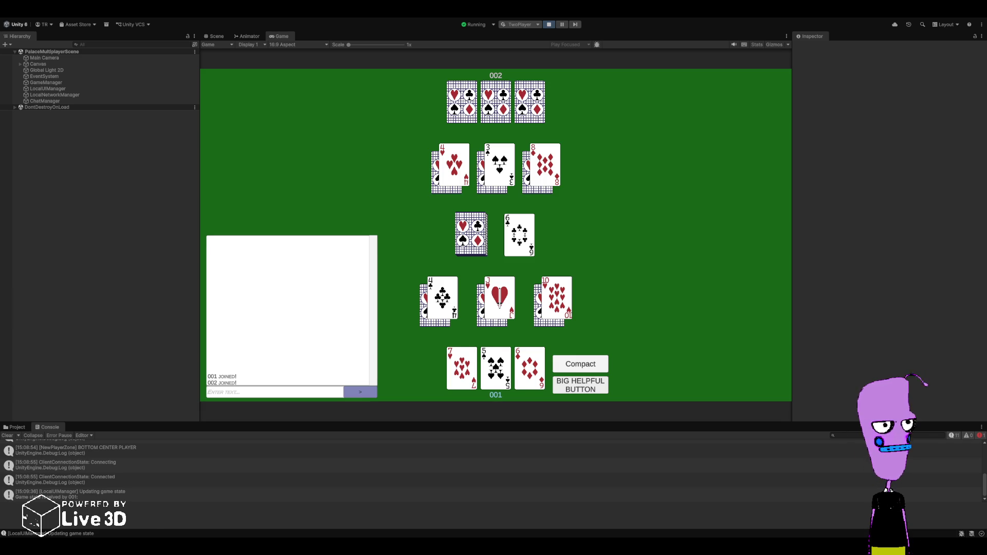
- Play the 6 of diamonds onto the discard pile, stop Play mode, and return to Rider
click(532, 364)
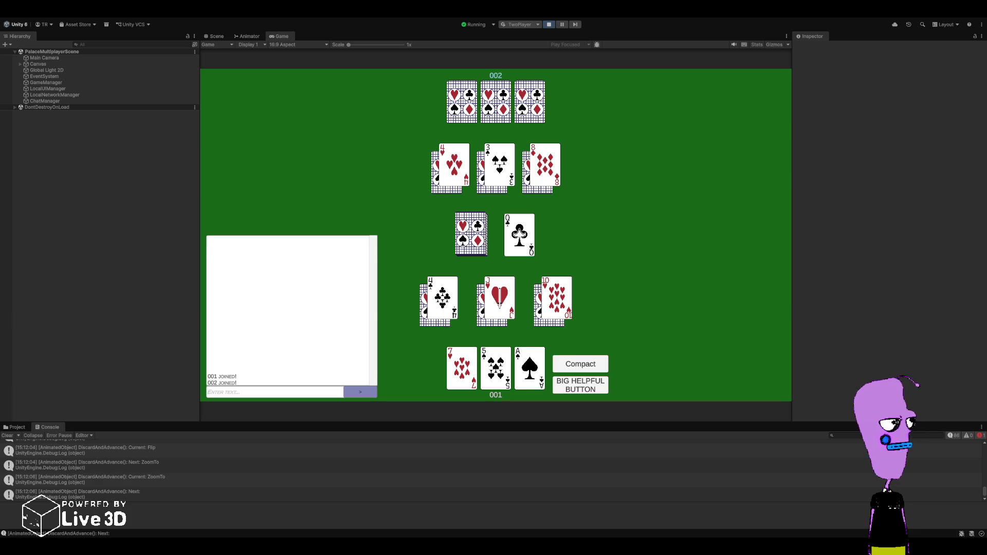
key(ctrl+p)
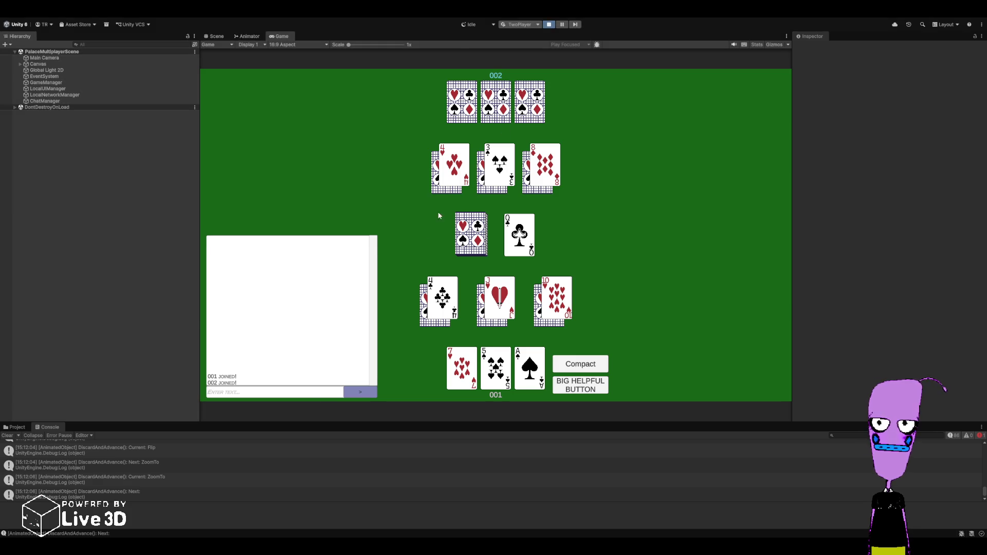
key(alt+Tab)
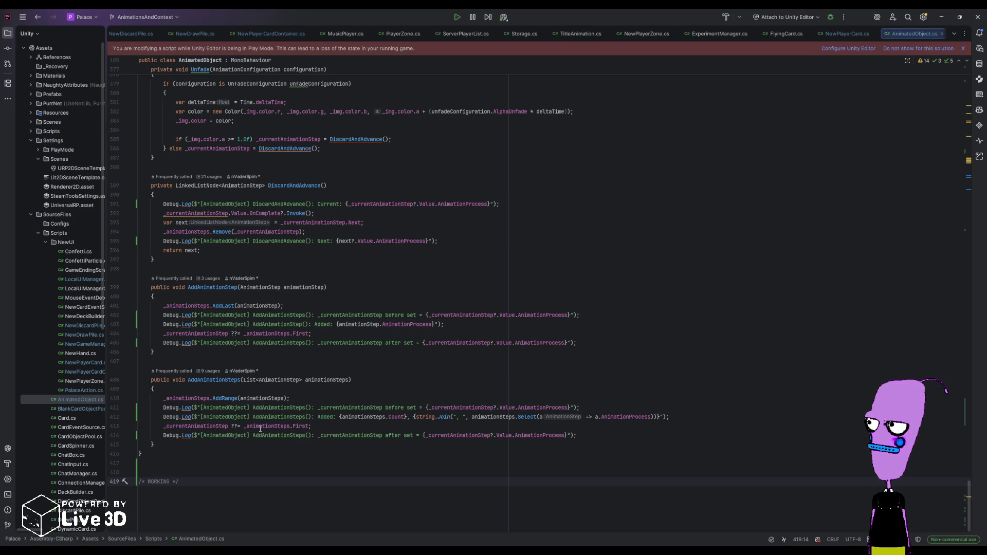
- Review AddAnimationSteps' logging and drop the extra 's' from a logged method name in AddAnimationStep
click(260, 427)
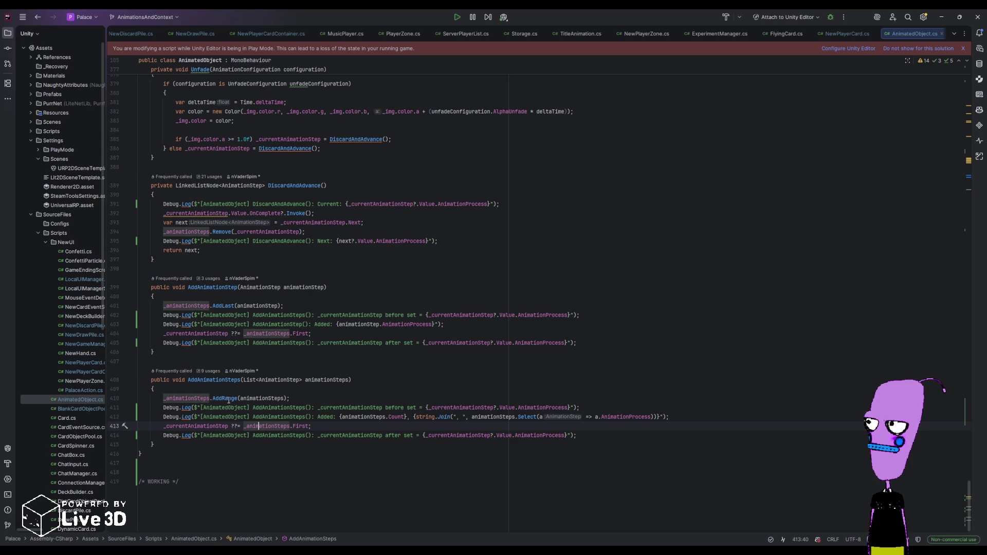
click(617, 342)
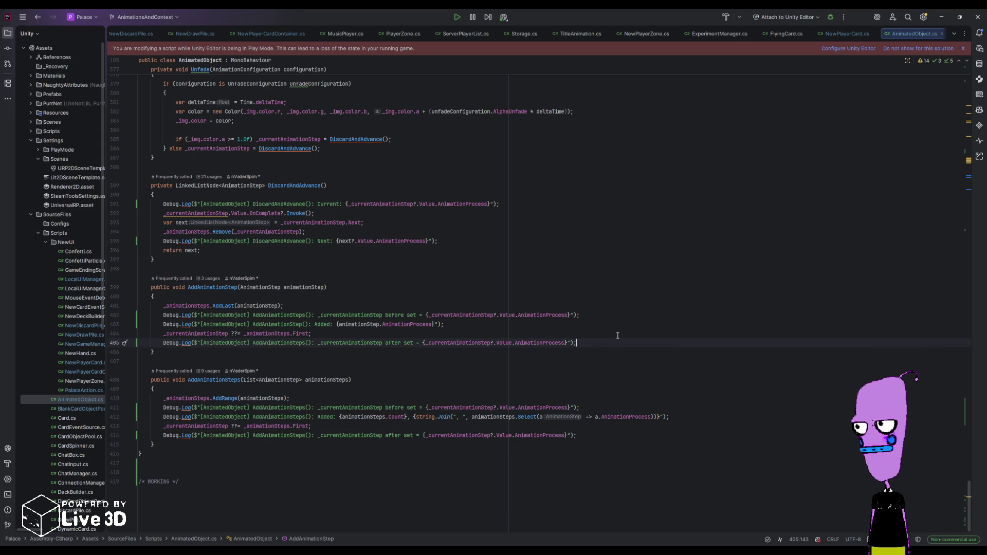
click(307, 314)
key(BackSpace)
- Fix the logged name to AddAnimationStep and add a 'Full anim state' log joining _animationSteps' AnimationProcess values
click(306, 342)
key(BackSpace)
click(592, 340)
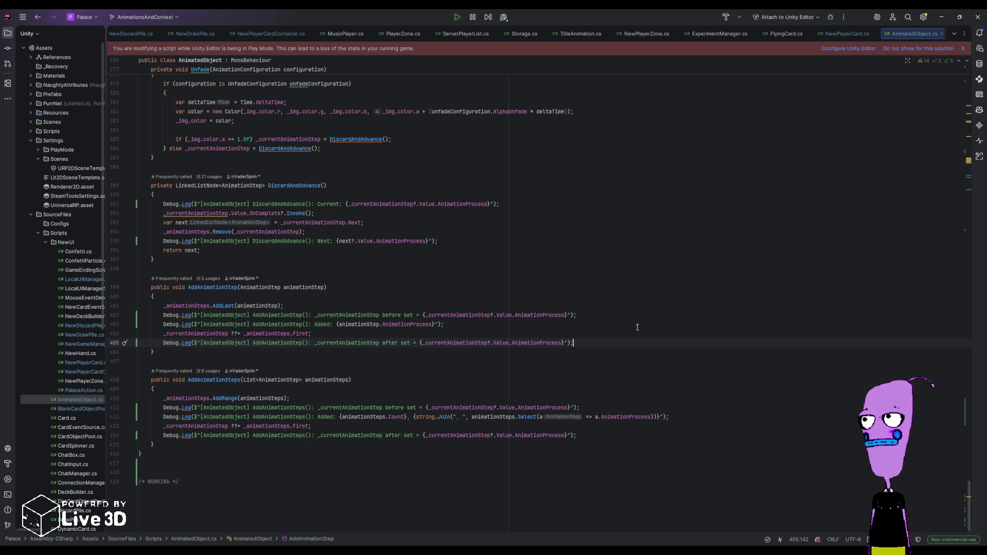
key(Return)
key(Return)
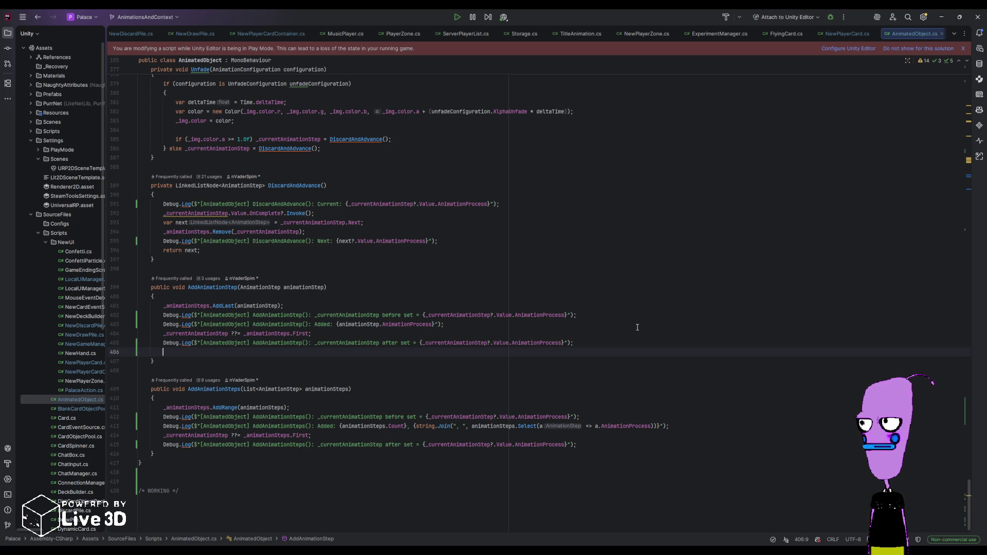
text(Debug.Log($"[AnimatedObject])
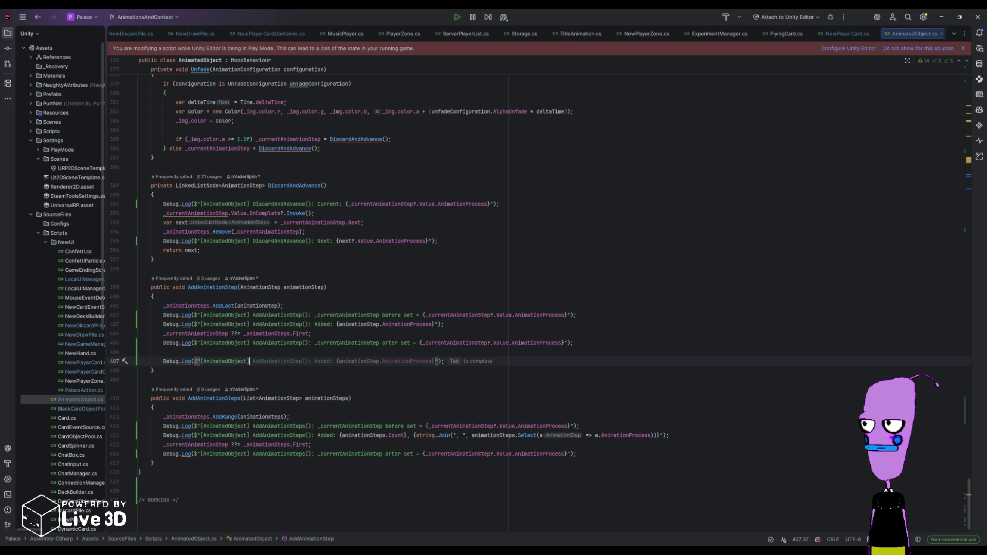
text( AddAnimat)
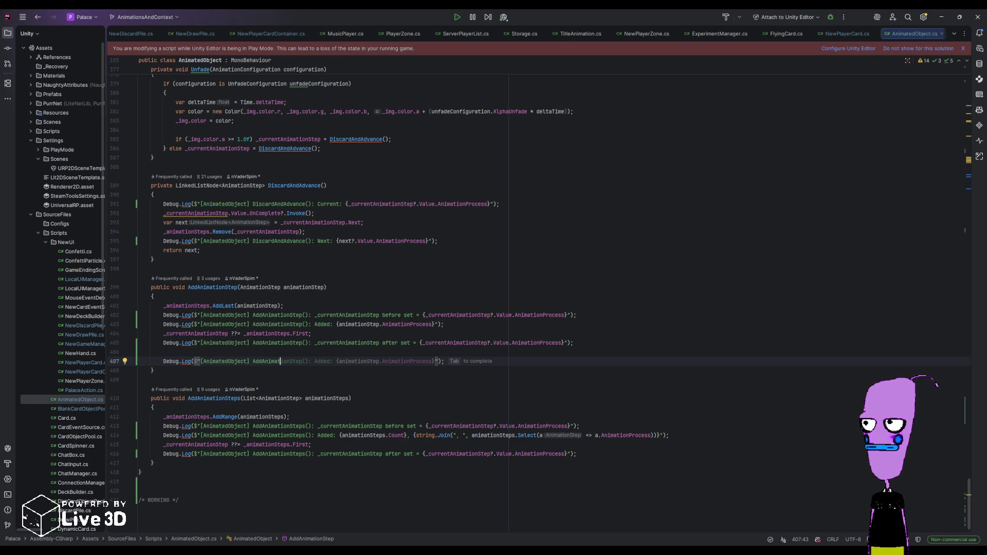
text(ionStep(): )
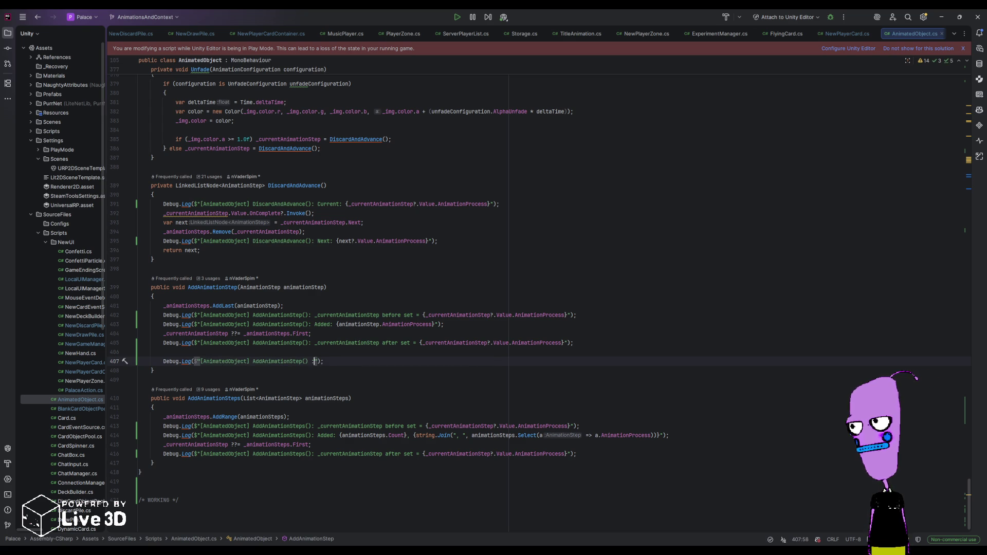
text(Full )
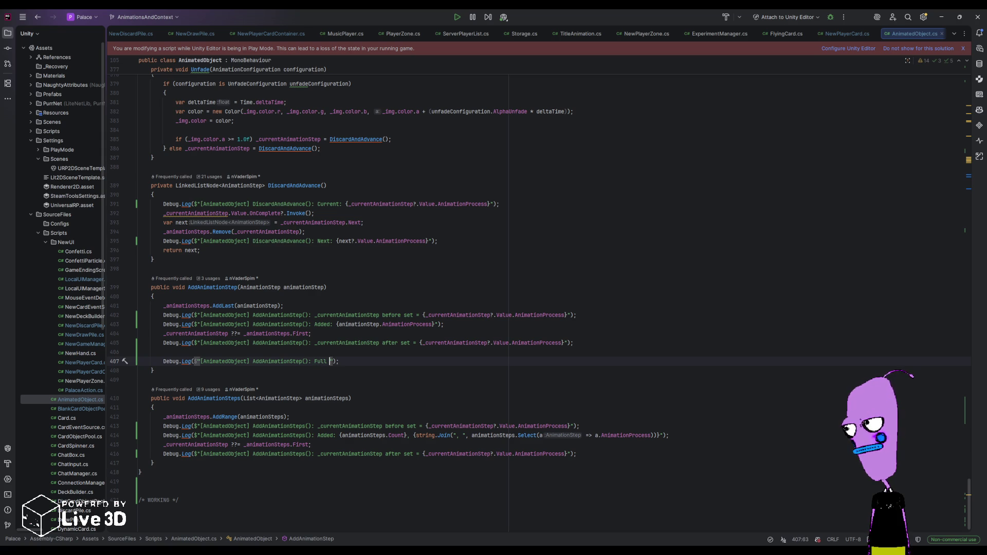
text(anim state)
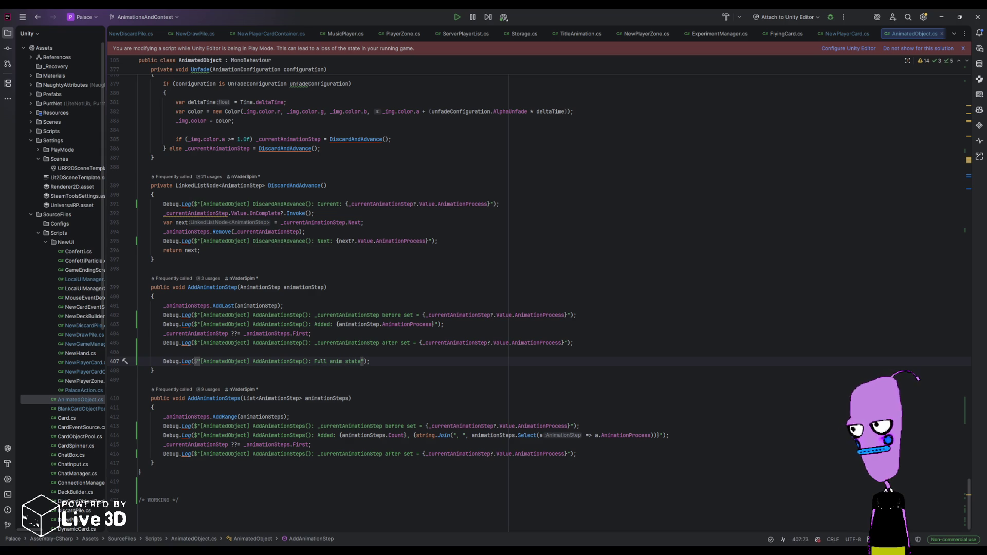
text(: {string.Join)
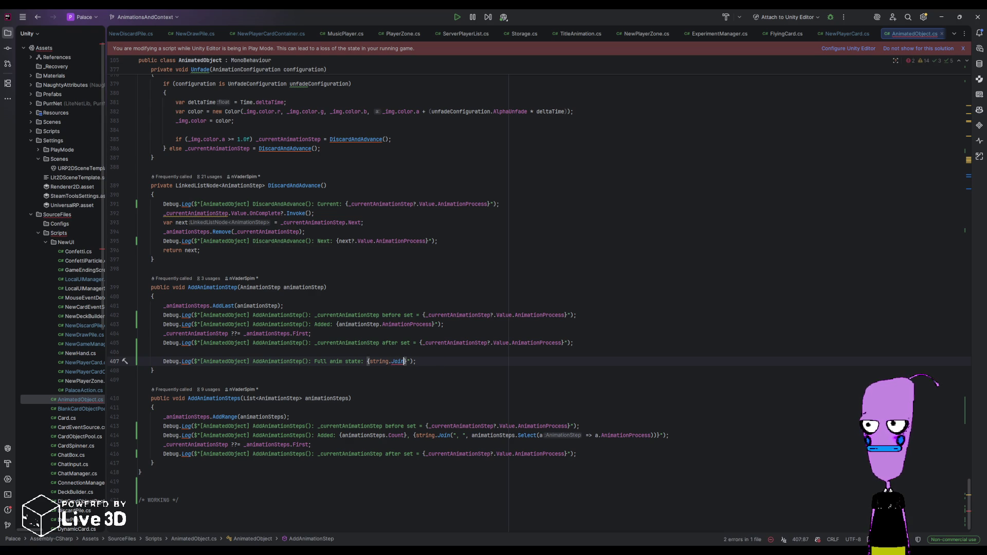
text((", ", a)
text(nim)
key(BackSpace)
key(BackSpace)
key(BackSpace)
text(_animationSteps.Select(a => a)
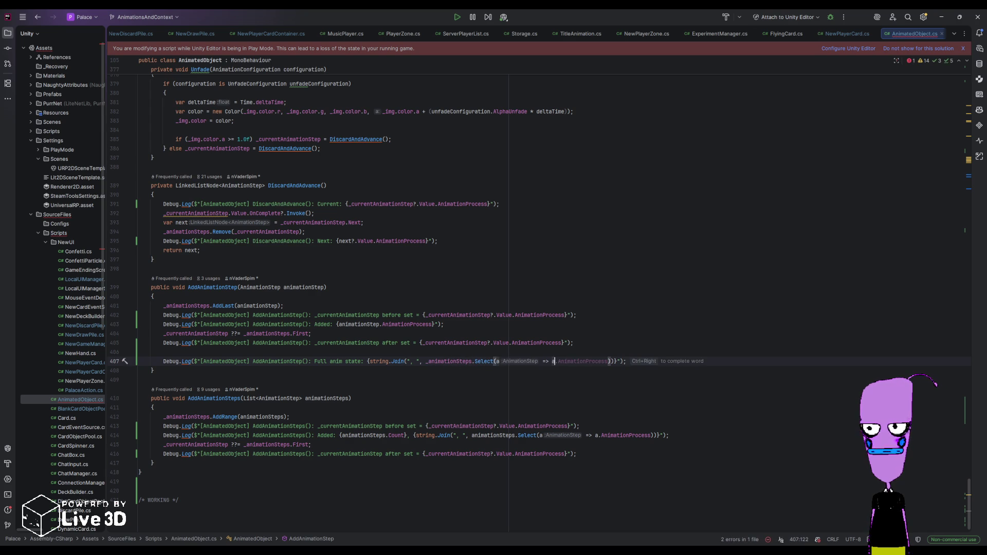
key(Tab)
- Copy the new 'Full anim state' log line for reuse in AddAnimationSteps
click(498, 361)
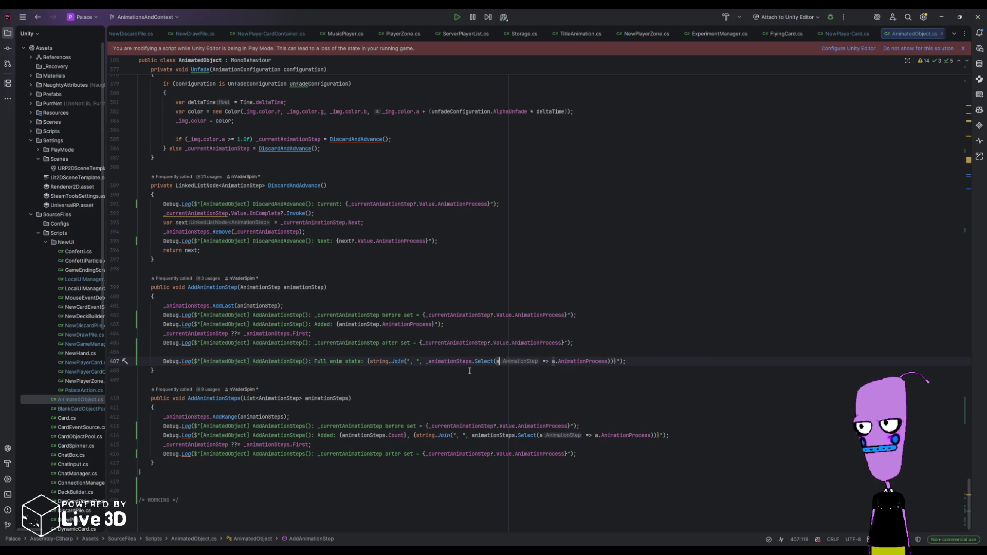
drag(639, 362, 148, 361)
key(ctrl+c)
click(609, 453)
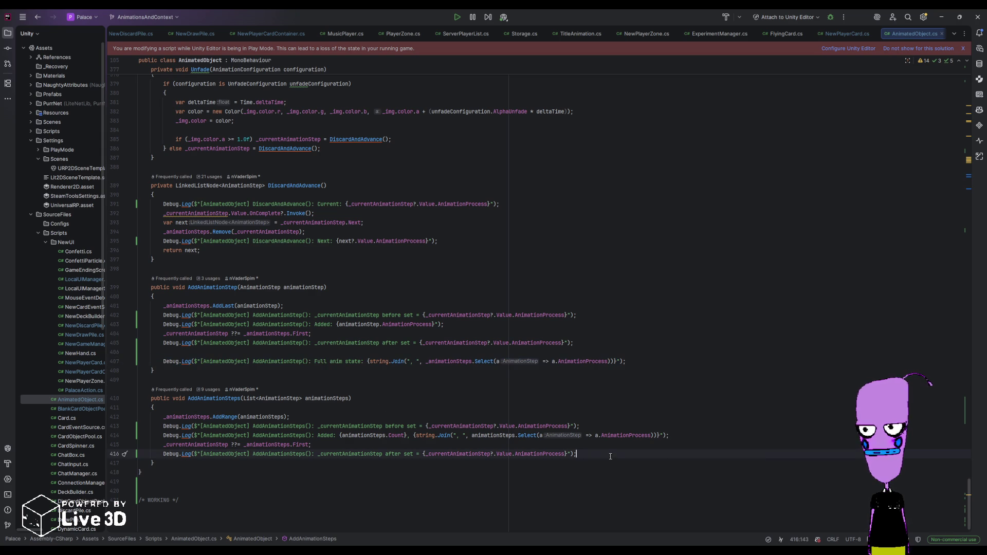
- Paste the 'Full anim state' log at the end of AddAnimationSteps, renaming it to AddAnimationSteps
key(Return)
key(Return)
key(ctrl+v)
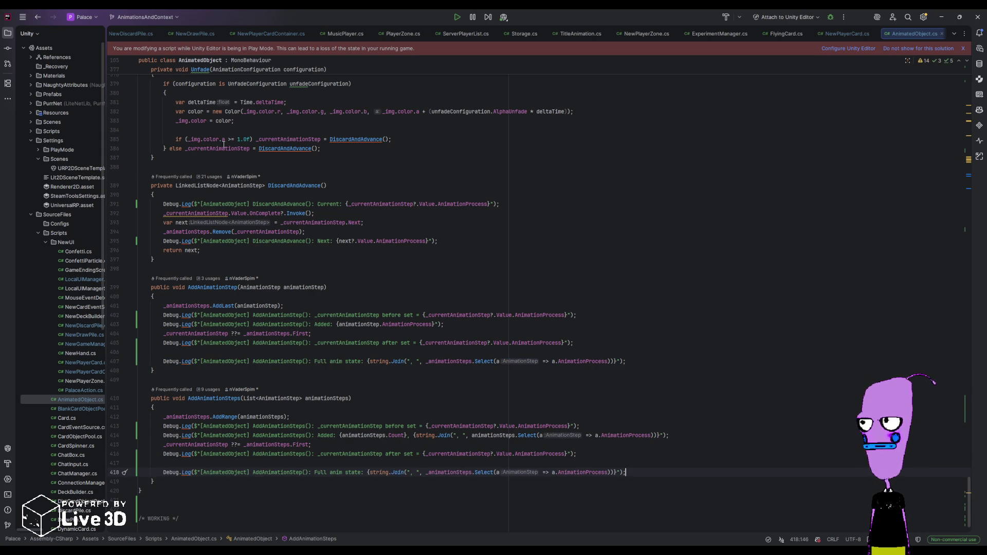
click(305, 473)
text(s)
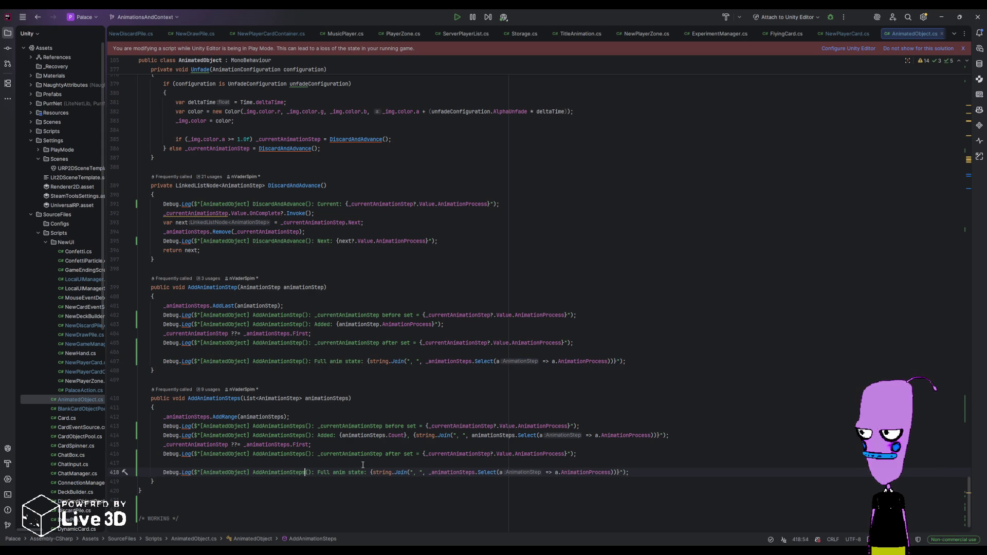
key(alt+Tab)
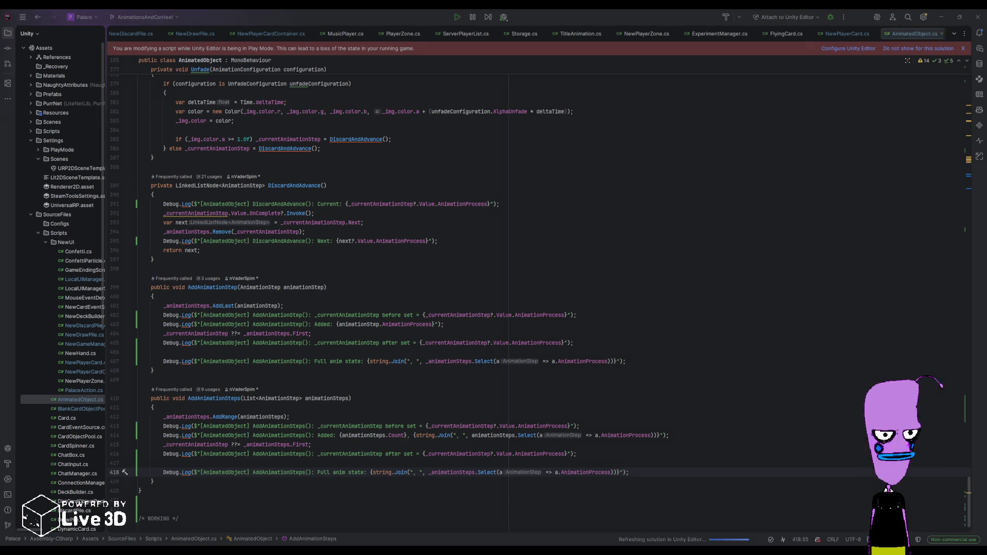
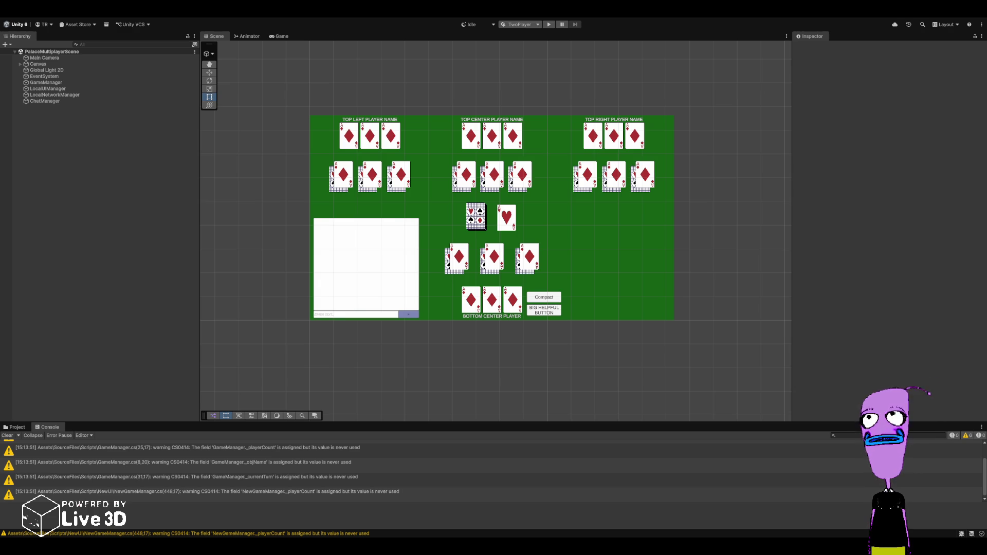
- Start the Palace game in Play mode and view the Game tab
key(ctrl+p)
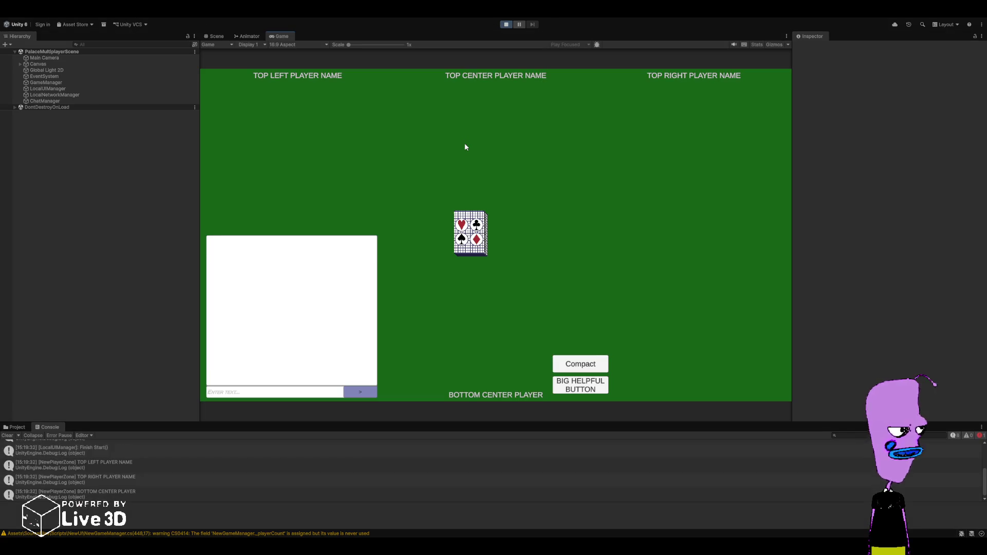
- Deal and re-deal with BIG HELPFUL BUTTON, then play the 2 of hearts
click(577, 388)
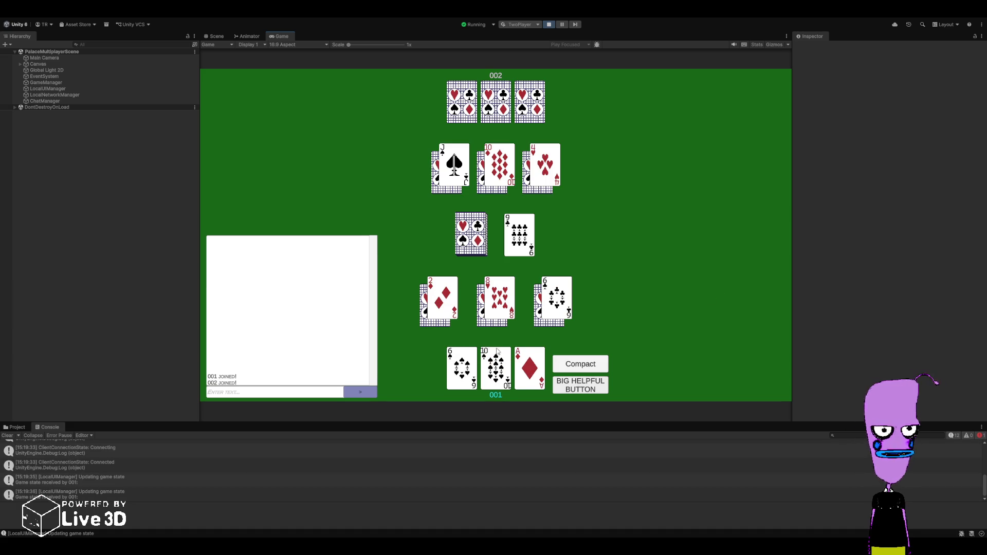
click(584, 391)
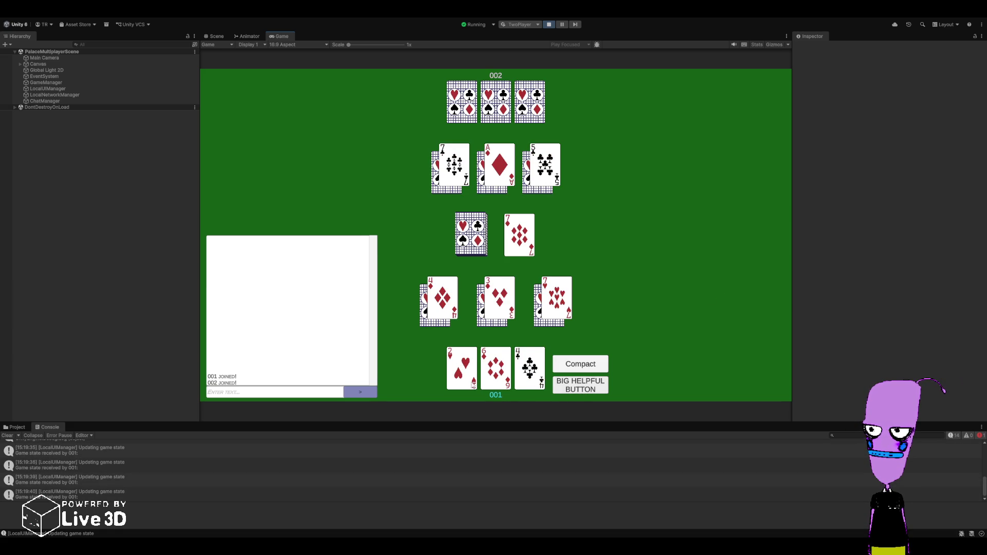
click(463, 376)
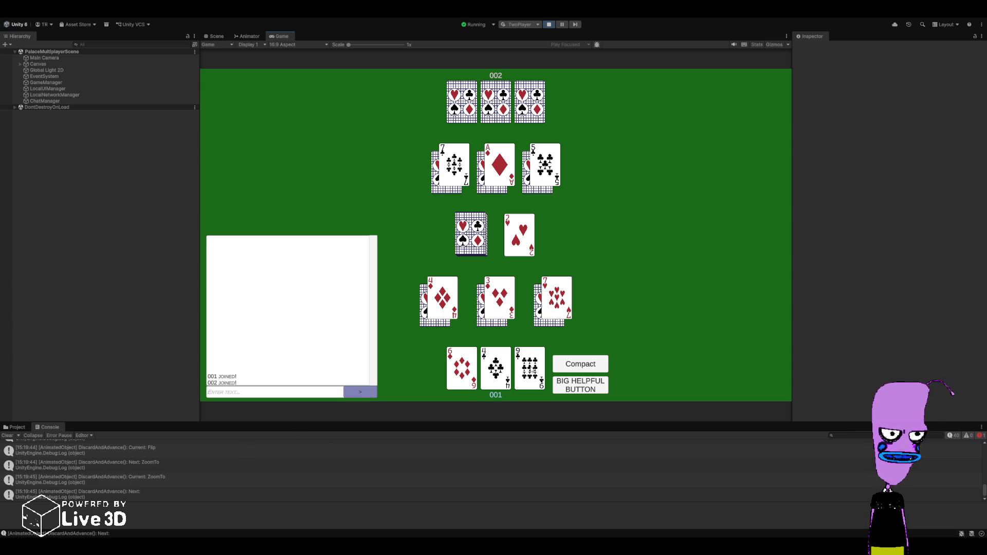
- Play the 9 of clubs, then the Ten of Spades from the face-up row
click(529, 366)
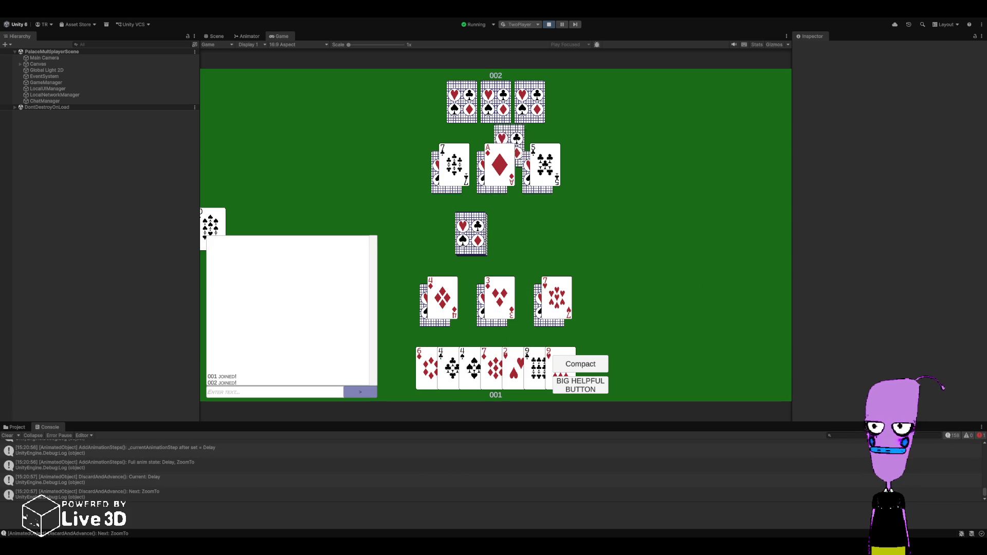
click(230, 222)
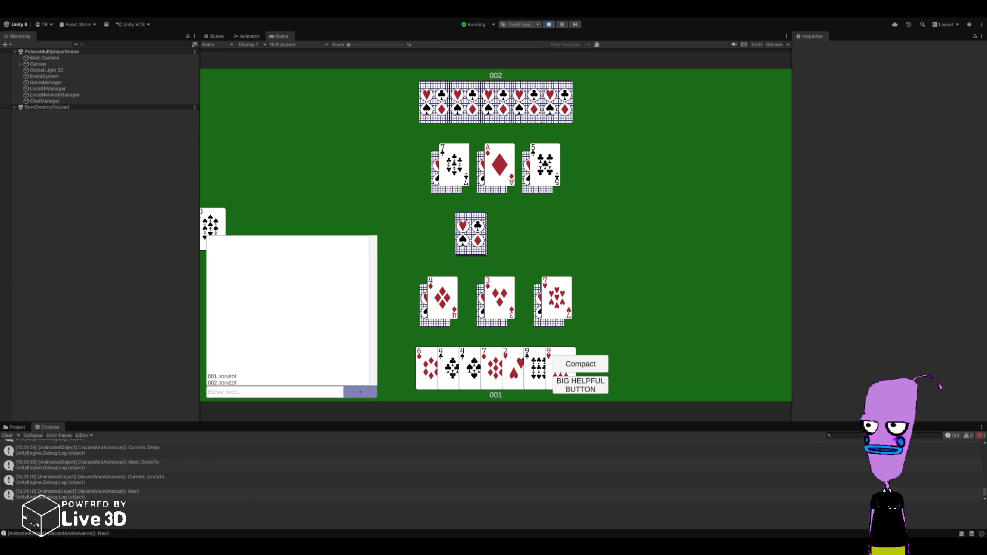
- Select the Three of Clubs object under Canvas > CardObjectPool and show it in the Scene view
click(20, 65)
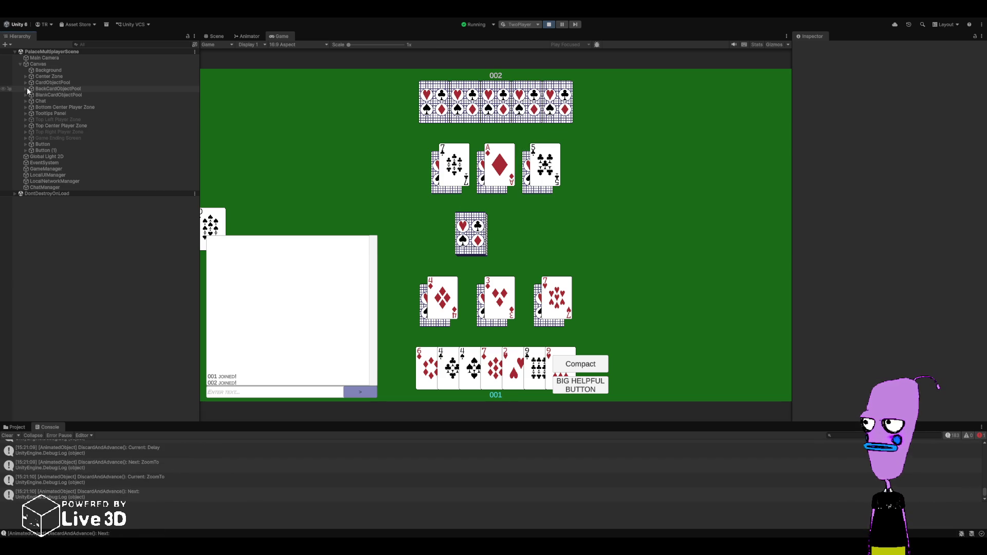
click(26, 88)
click(25, 89)
click(25, 83)
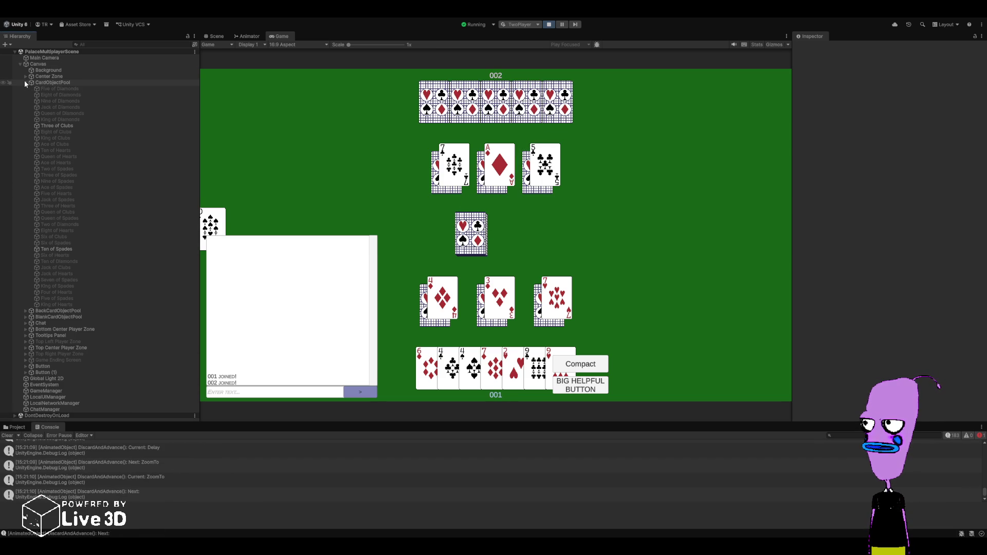
click(46, 125)
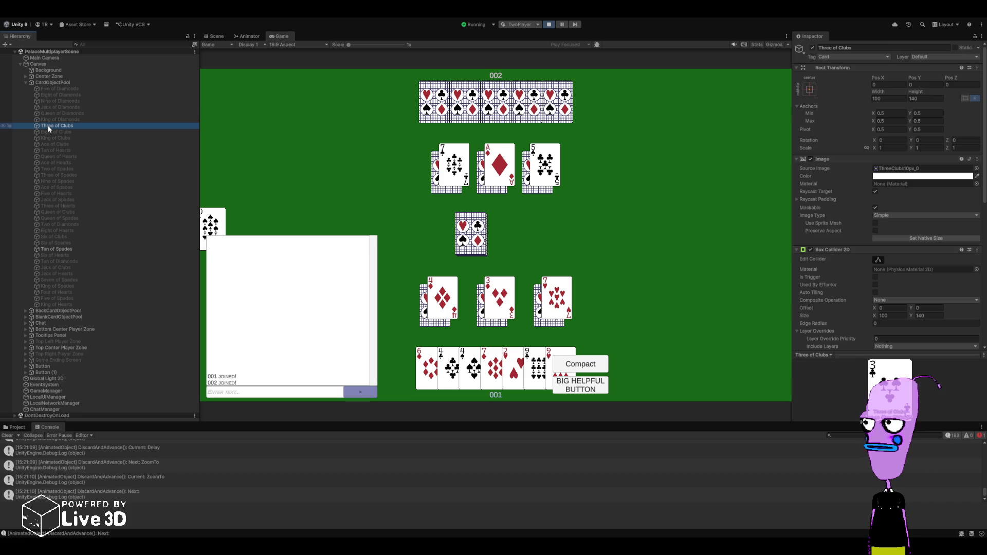
click(215, 37)
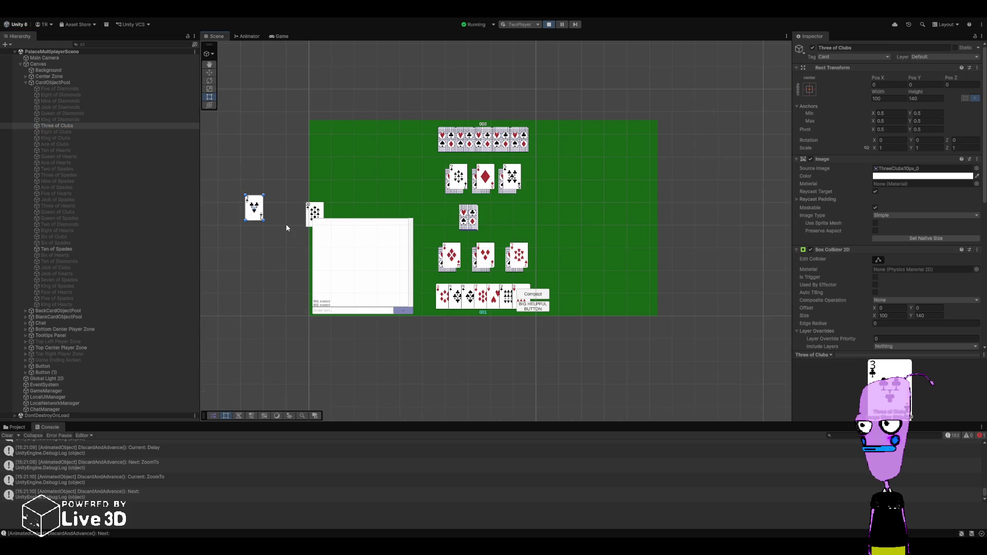
click(80, 120)
click(83, 113)
click(84, 108)
click(85, 95)
click(84, 88)
click(82, 125)
click(75, 144)
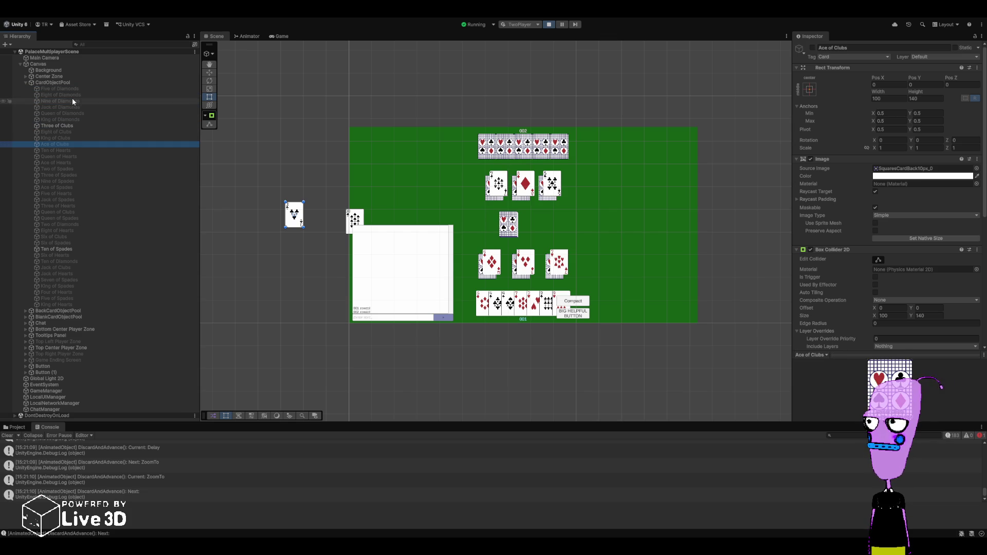
click(68, 180)
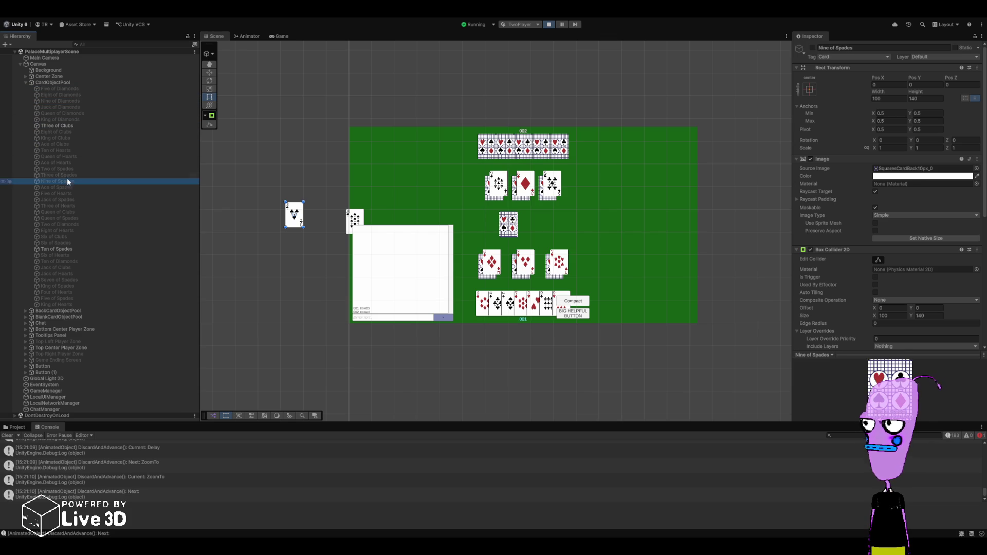
click(812, 48)
click(812, 49)
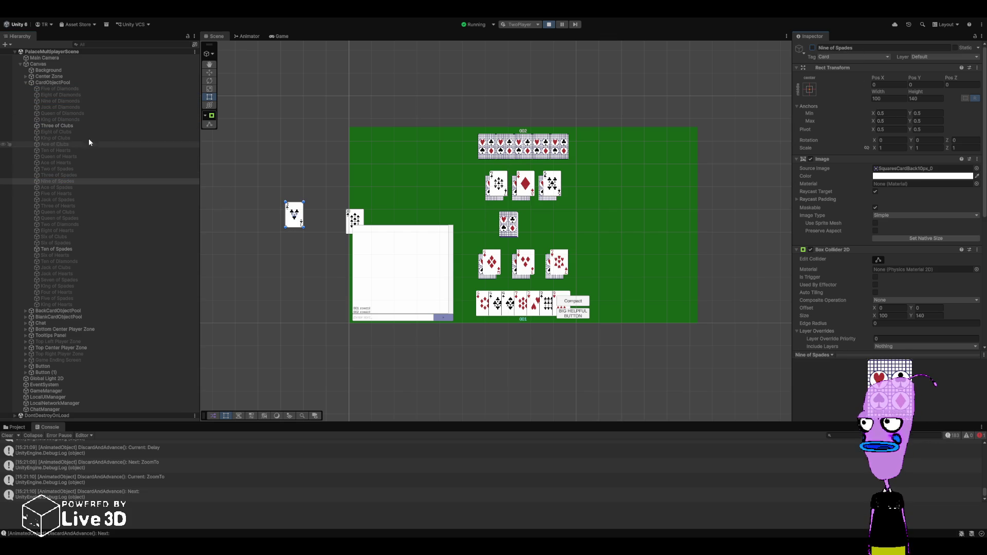
click(92, 126)
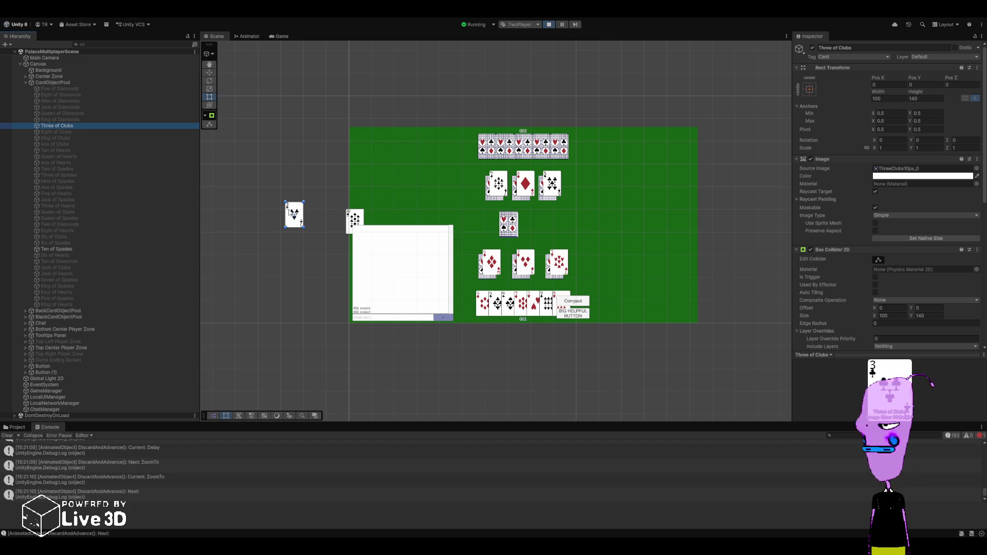
scroll(865, 276, down, 10)
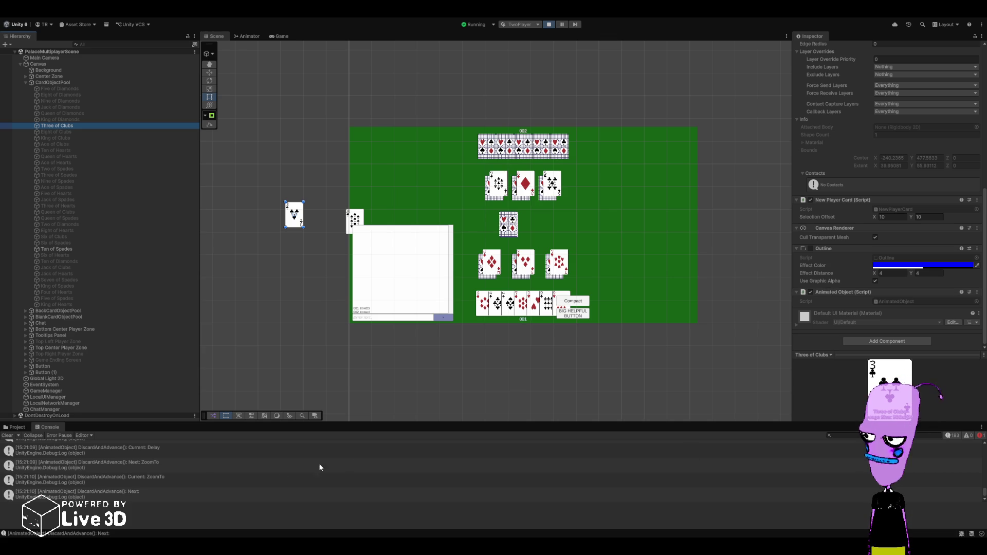
scroll(211, 481, up, 5)
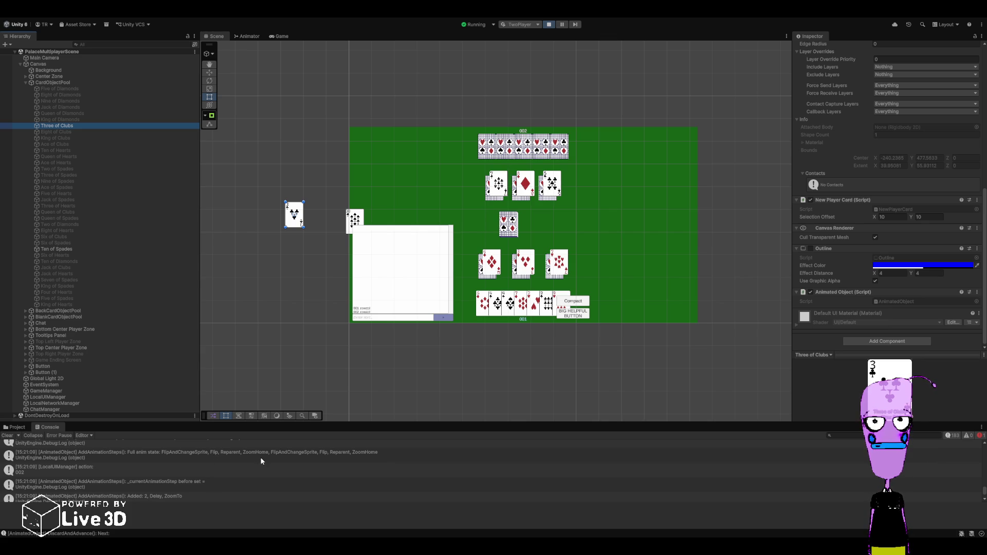
scroll(247, 475, up, 1)
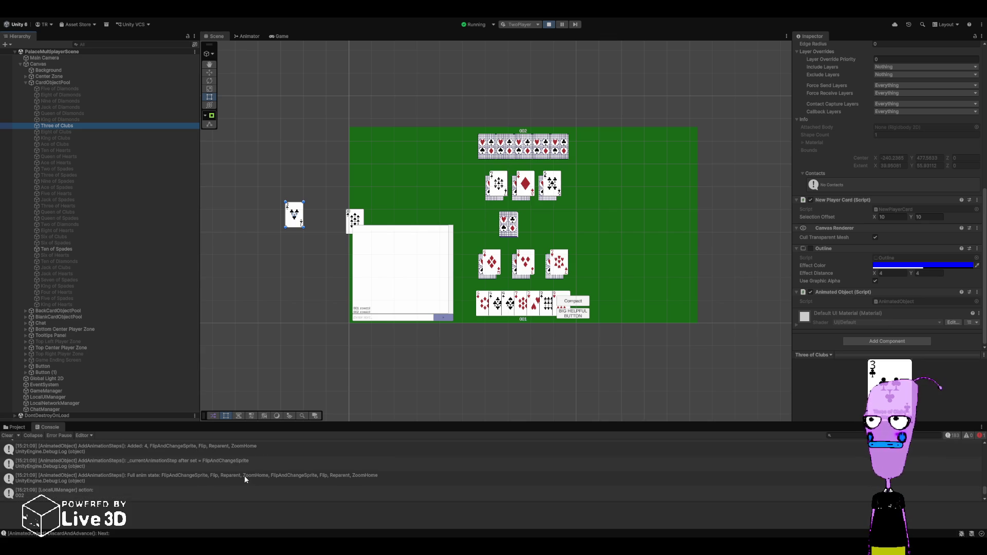